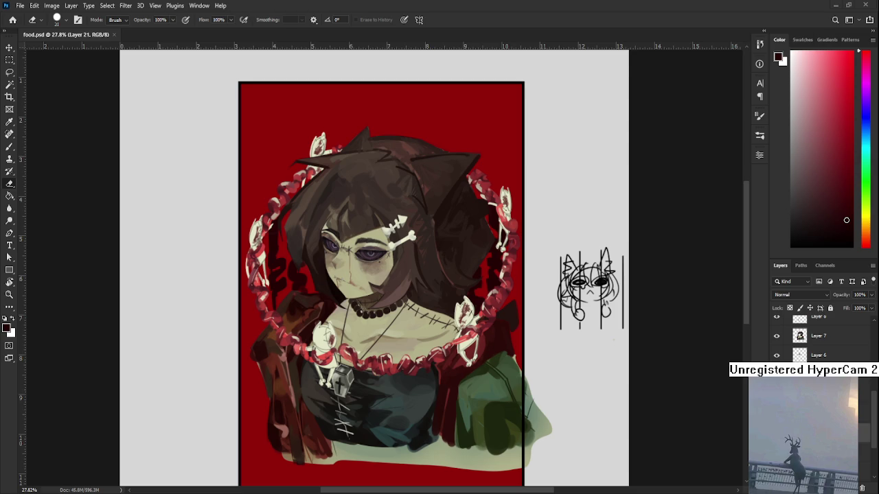
Step: Enlarge the character artwork to about 103% with Free Transform
scroll(344, 310, "down", 5)
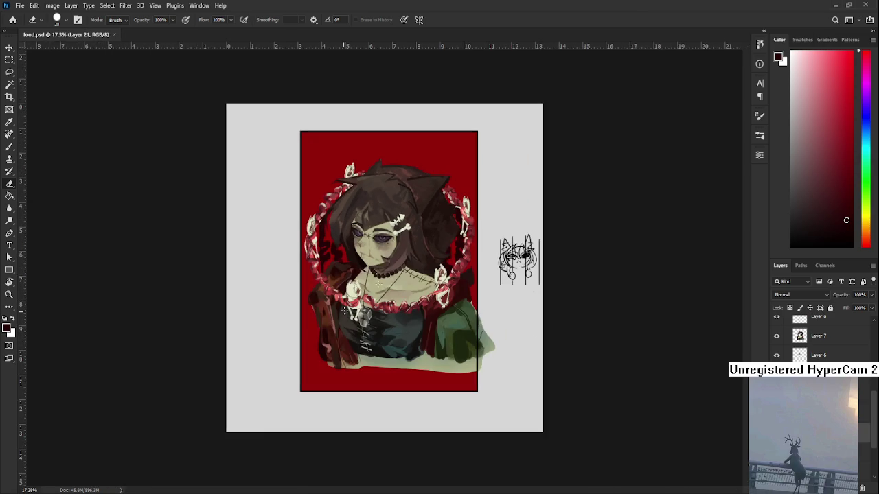
scroll(385, 271, "up", 1)
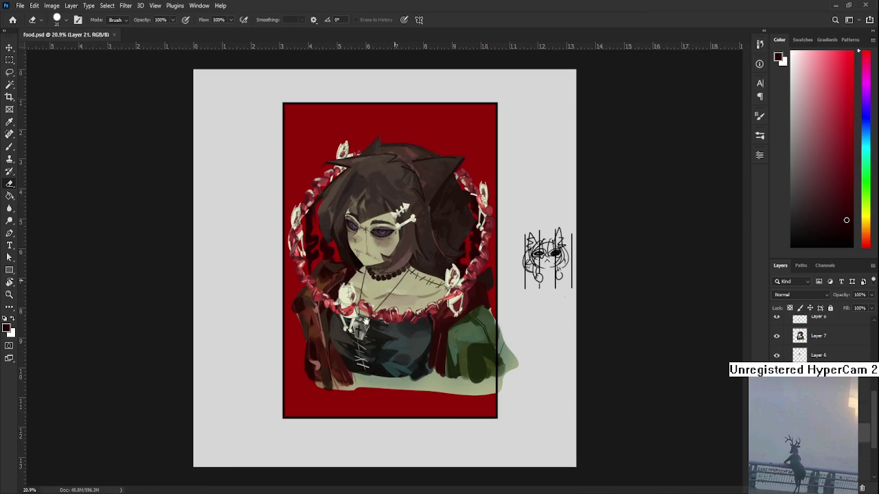
scroll(372, 315, "up", 1)
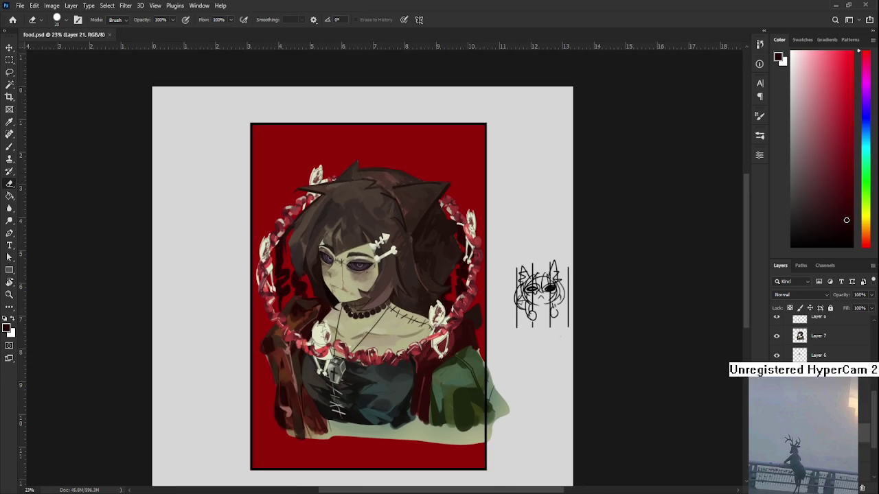
scroll(817, 340, "up", 5)
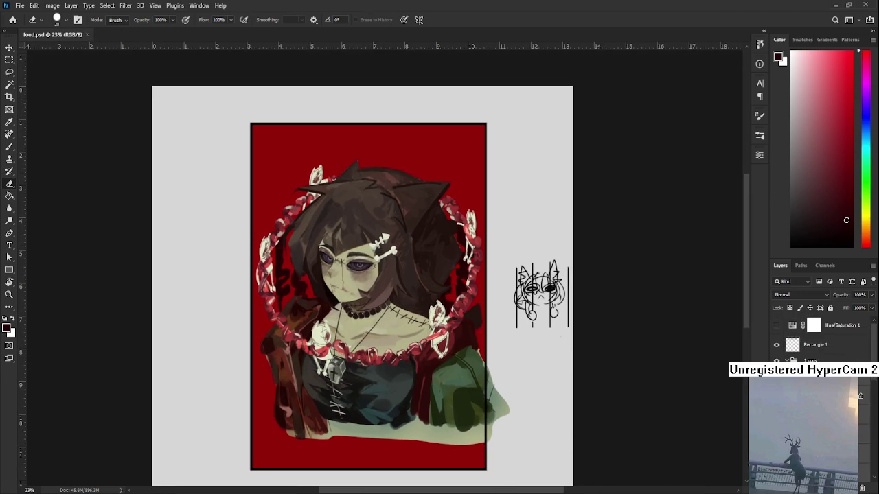
scroll(489, 344, "down", 2)
key("ctrl+t")
scroll(305, 376, "up", 1)
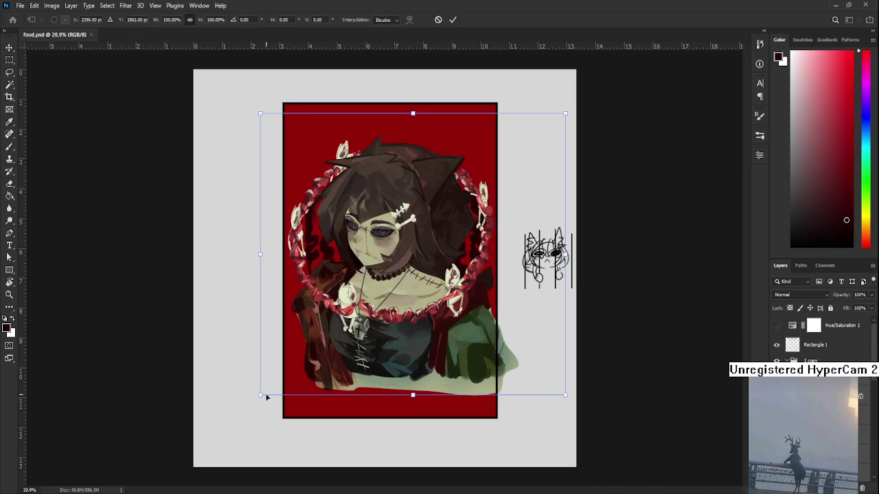
left_click_drag(267, 396, 250, 404)
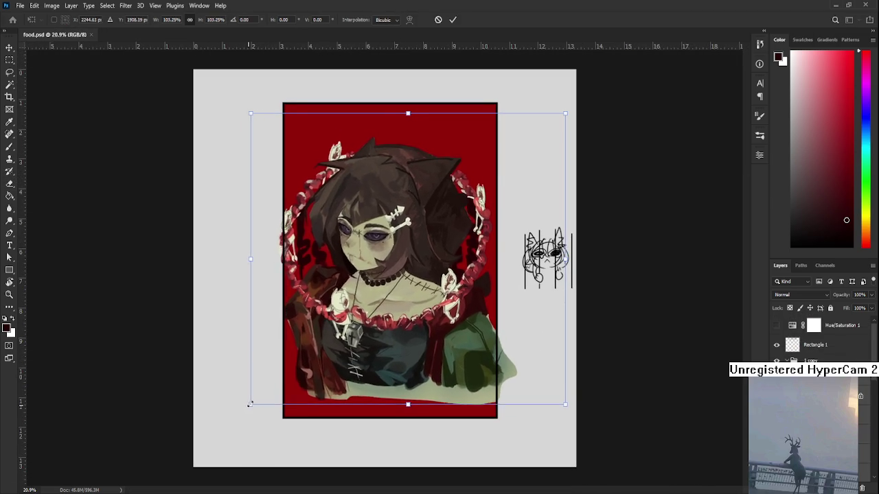
scroll(375, 369, "up", 2)
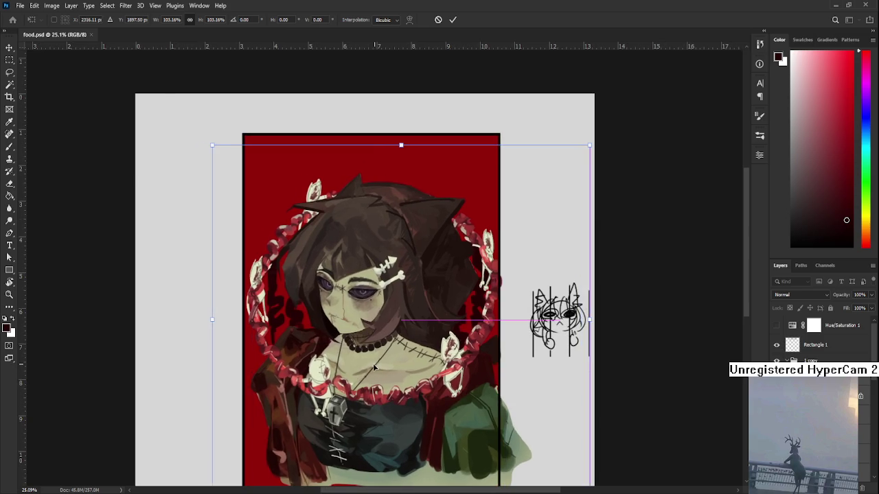
scroll(377, 396, "down", 1)
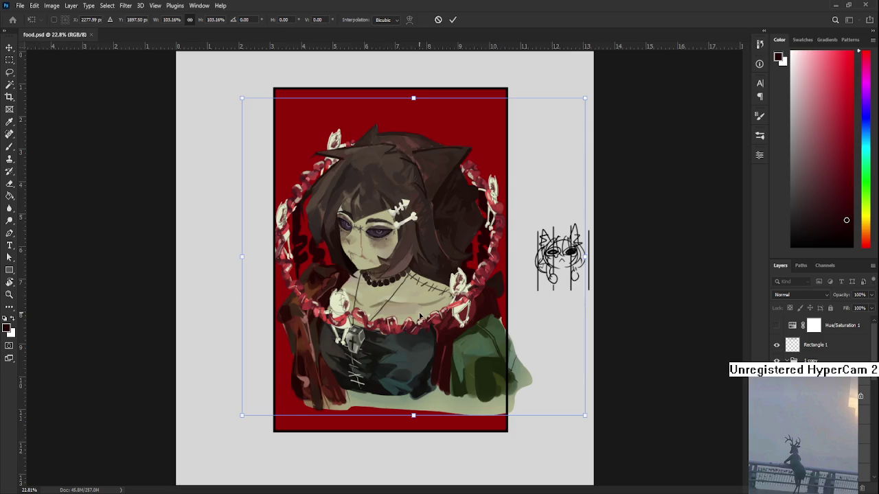
key("Return")
Step: Nudge the enlarged artwork slightly left, then return to the Eraser
key("e")
key("ctrl+0")
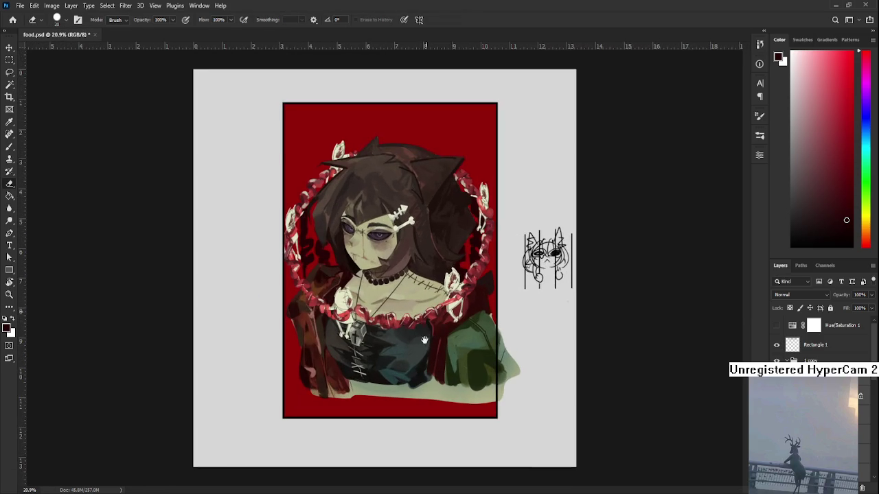
key("ctrl+t")
key("shift+Left")
key("shift+Left")
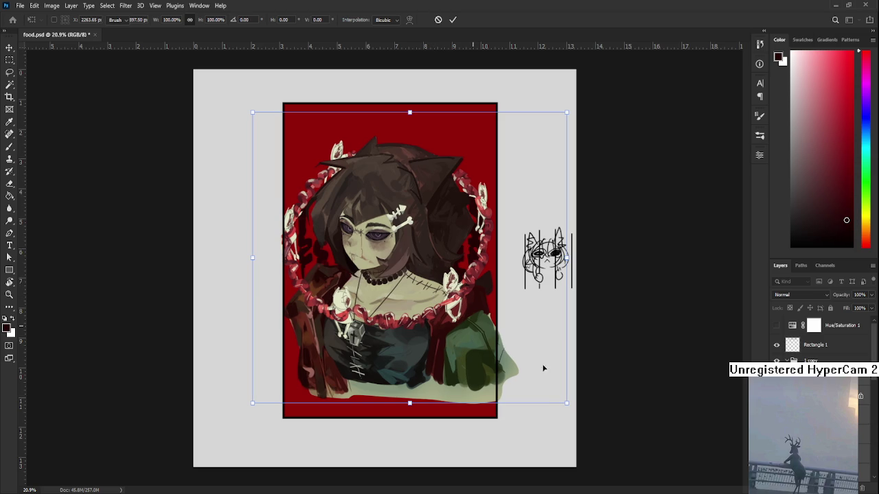
scroll(496, 295, "down", 1)
key("e")
scroll(466, 292, "up", 1)
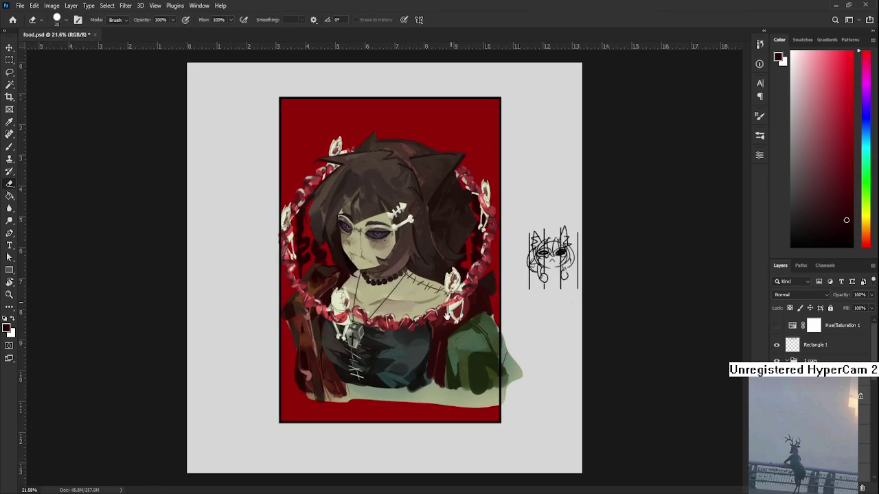
scroll(447, 318, "up", 1)
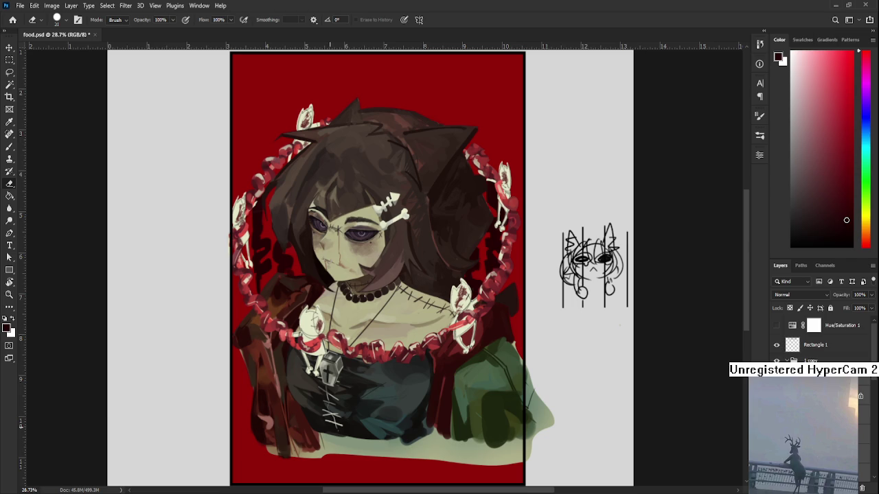
scroll(404, 382, "up", 3)
Step: Set up a thin white brush with the chest in view
scroll(405, 382, "down", 3)
key("b")
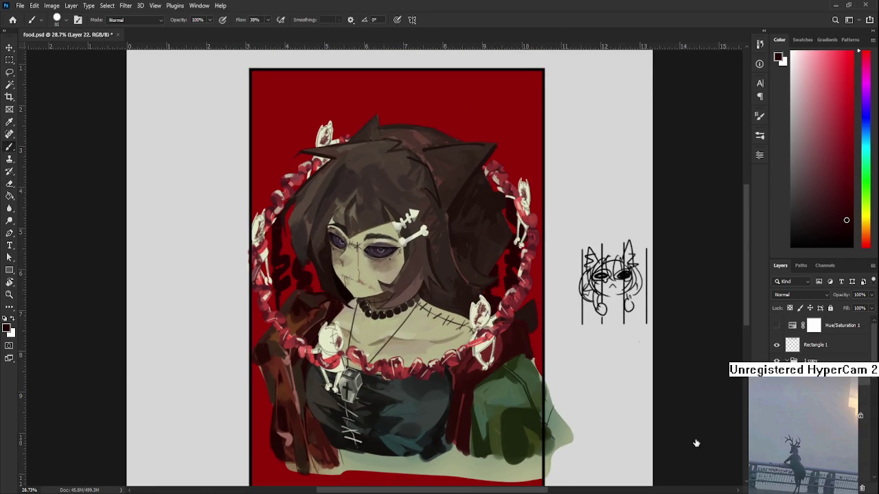
scroll(397, 350, "down", 2)
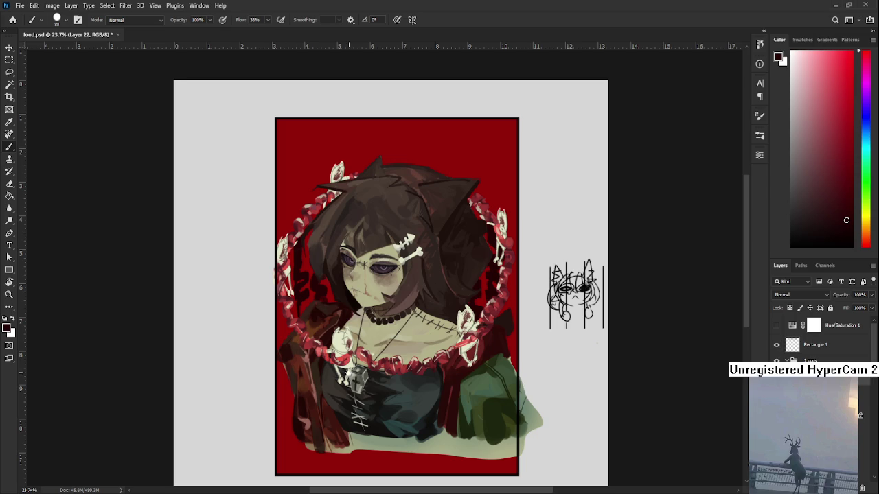
left_click_drag(348, 374, 323, 305)
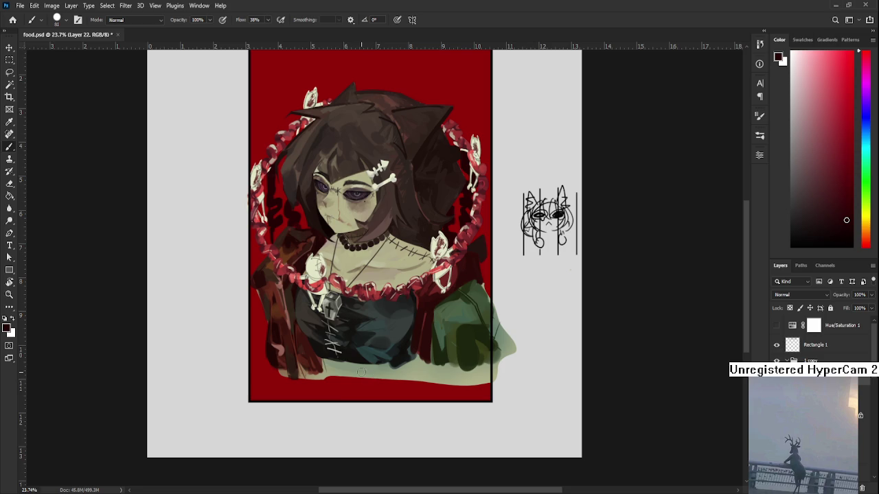
key("x")
key("bracketleft")
key("bracketleft")
key("bracketleft")
Step: Sketch rough white hand and finger lines across the chest
left_click_drag(320, 364, 329, 405)
key("ctrl+z")
mouse_move(353, 397)
left_mouse_down()
mouse_move(342, 364)
mouse_move(408, 352)
mouse_move(396, 400)
left_mouse_up()
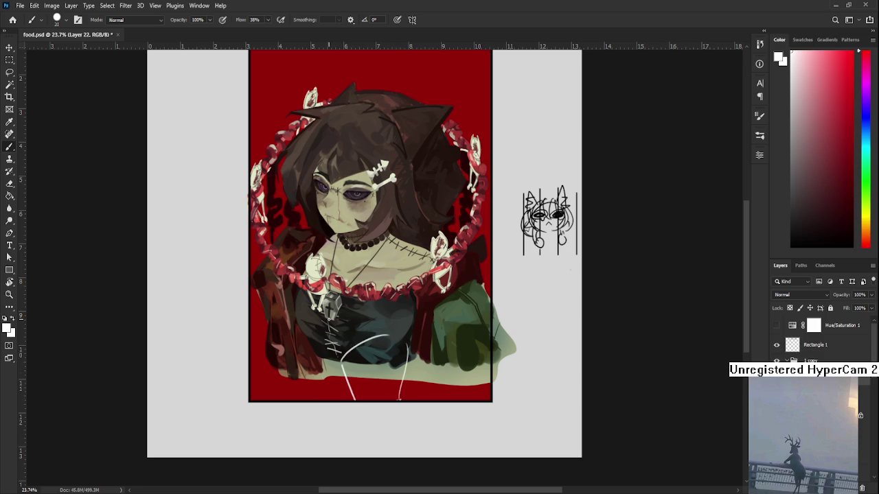
mouse_move(343, 349)
left_mouse_down()
mouse_move(320, 336)
mouse_move(336, 367)
mouse_move(335, 354)
left_mouse_up()
mouse_move(338, 320)
left_mouse_down()
mouse_move(341, 354)
mouse_move(335, 288)
mouse_move(358, 349)
mouse_move(360, 285)
left_mouse_up()
mouse_move(359, 342)
left_mouse_down()
mouse_move(365, 276)
mouse_move(375, 345)
left_mouse_up()
mouse_move(386, 293)
left_mouse_down()
mouse_move(380, 335)
mouse_move(394, 323)
left_mouse_up()
mouse_move(392, 334)
left_mouse_down()
mouse_move(396, 345)
mouse_move(402, 309)
left_mouse_up()
left_click_drag(402, 308, 408, 338)
Step: Lasso the white chest sketch and delete it, clearing the selection
scroll(377, 347, "down", 2)
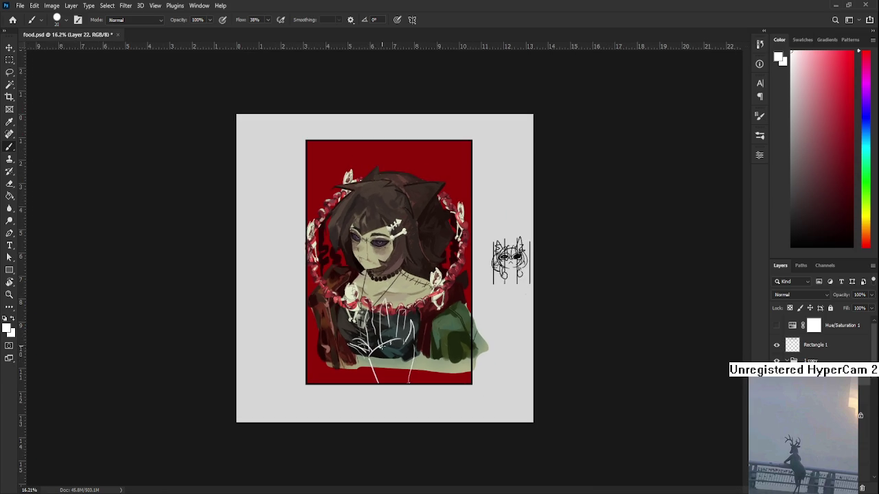
scroll(439, 323, "up", 1)
key("l")
left_click_drag(465, 393, 477, 390)
key("Delete")
key("ctrl+d")
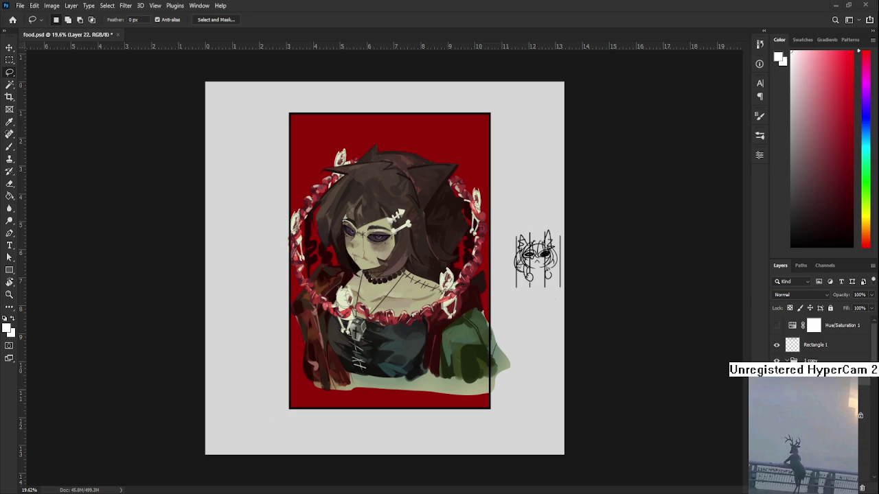
scroll(357, 252, "up", 1)
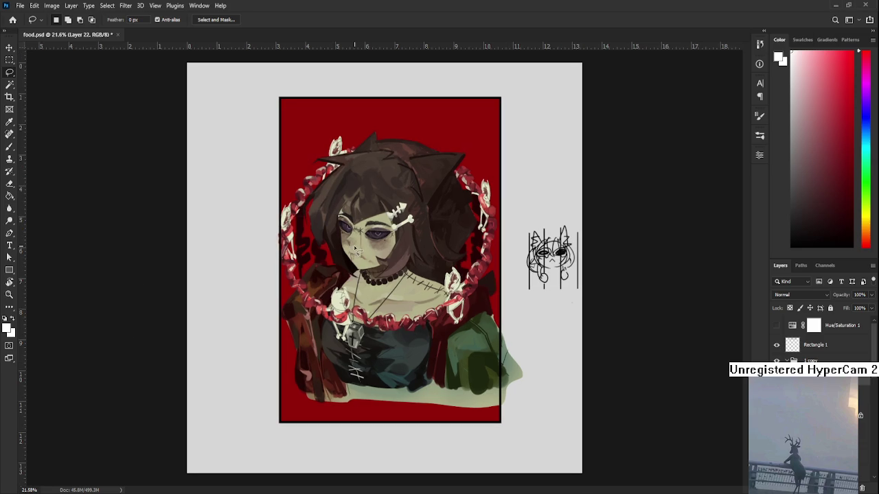
scroll(371, 256, "up", 1)
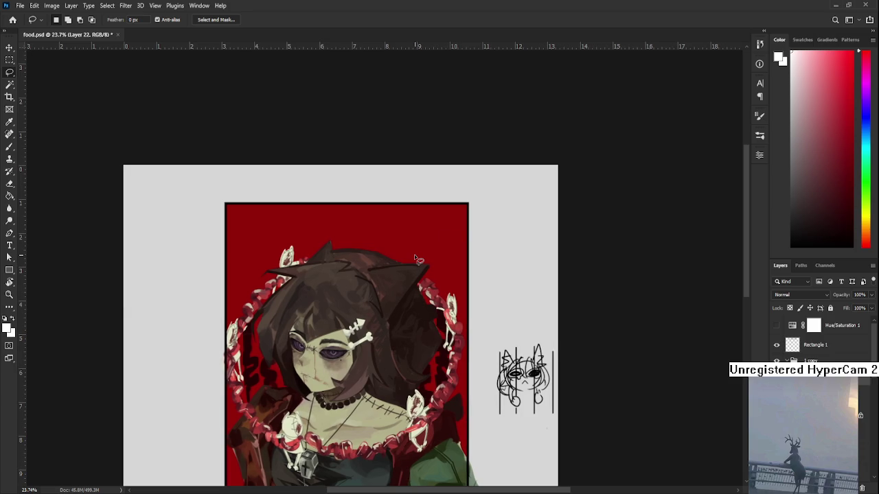
key("b")
Step: Sketch the white hand's long diagonal and curves sweeping down over the hair
left_click_drag(450, 210, 382, 235)
mouse_move(375, 239)
left_mouse_down()
mouse_move(396, 276)
mouse_move(420, 283)
left_mouse_up()
key("ctrl+z")
left_click_drag(376, 250, 441, 279)
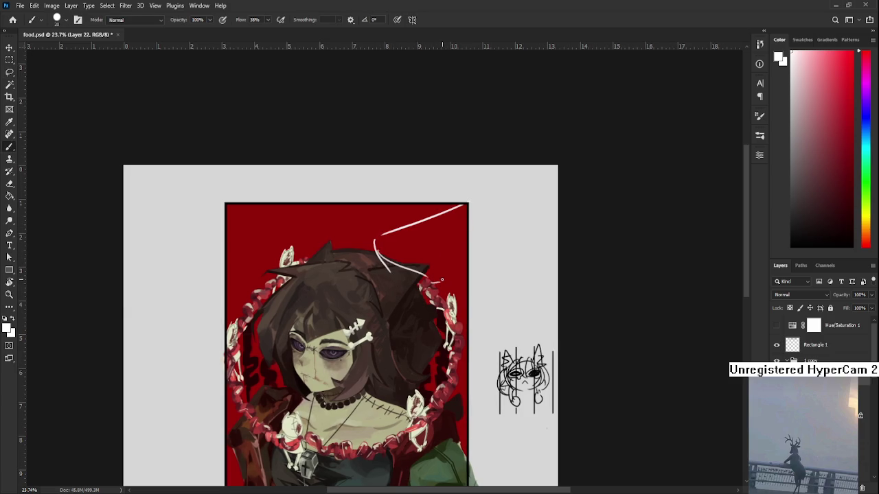
mouse_move(386, 259)
left_mouse_down()
mouse_move(439, 284)
mouse_move(464, 231)
mouse_move(370, 268)
left_mouse_up()
key("ctrl+z")
mouse_move(387, 232)
left_mouse_down()
mouse_move(356, 238)
mouse_move(337, 288)
left_mouse_up()
key("ctrl+z")
key("ctrl+z")
left_click_drag(356, 239, 335, 272)
mouse_move(335, 271)
left_mouse_down()
mouse_move(378, 255)
mouse_move(358, 294)
mouse_move(409, 245)
mouse_move(370, 329)
mouse_move(378, 338)
left_mouse_up()
Step: Add finger lines, hatching and a loop over the hair at right
left_click_drag(384, 299, 381, 317)
left_click_drag(397, 281, 393, 291)
mouse_move(403, 262)
left_mouse_down()
mouse_move(418, 294)
mouse_move(408, 283)
left_mouse_up()
mouse_move(426, 254)
left_mouse_down()
mouse_move(405, 309)
mouse_move(412, 306)
mouse_move(412, 327)
left_mouse_up()
mouse_move(433, 302)
left_mouse_down()
mouse_move(431, 276)
mouse_move(450, 295)
mouse_move(422, 339)
left_mouse_up()
left_click_drag(430, 318, 420, 341)
left_click_drag(431, 299, 427, 324)
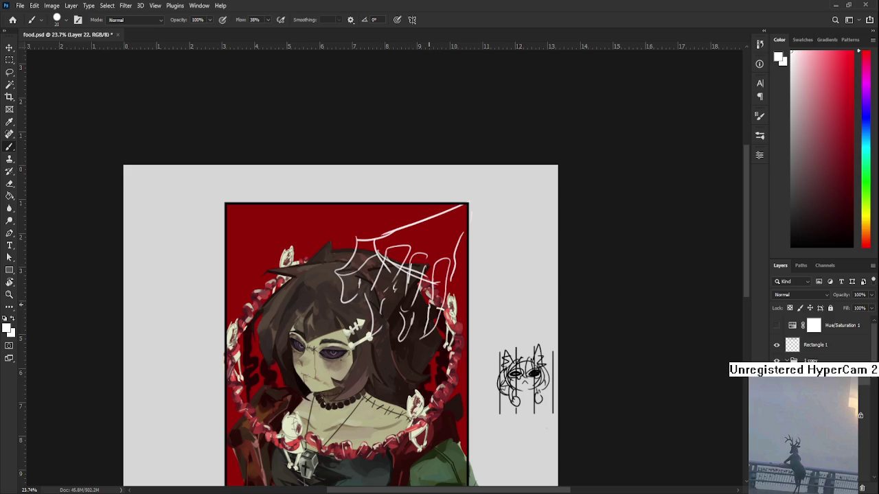
scroll(451, 295, "down", 2)
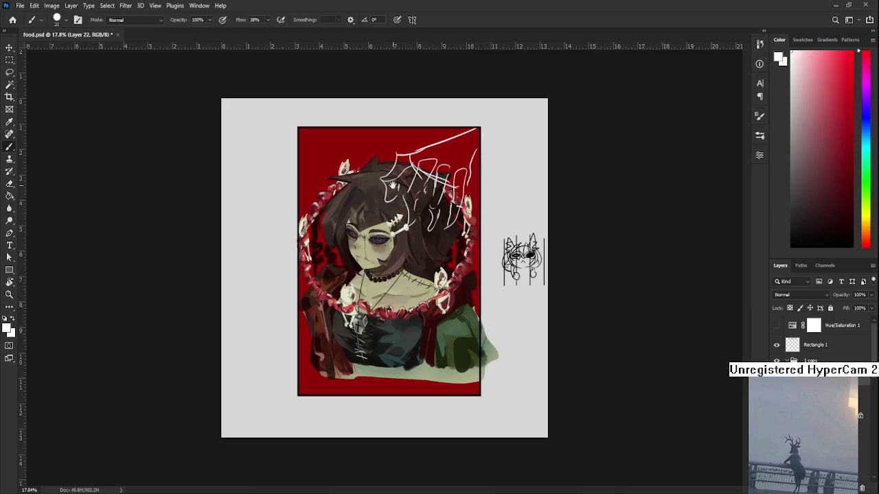
Step: Lasso the hand sketch, shrink it to about 64% and move it up-right
key("e")
key("l")
left_click_drag(439, 269, 495, 206)
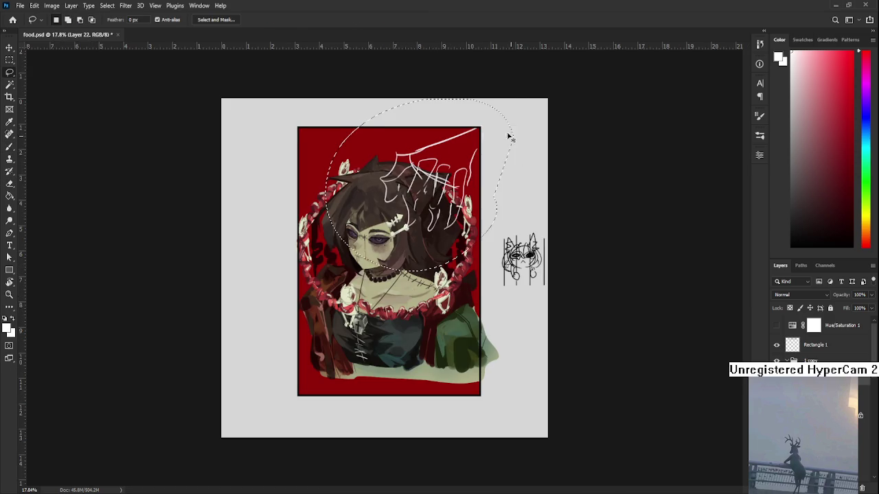
key("ctrl+t")
mouse_move(514, 98)
left_mouse_down()
mouse_move(445, 160)
mouse_move(482, 132)
left_mouse_up()
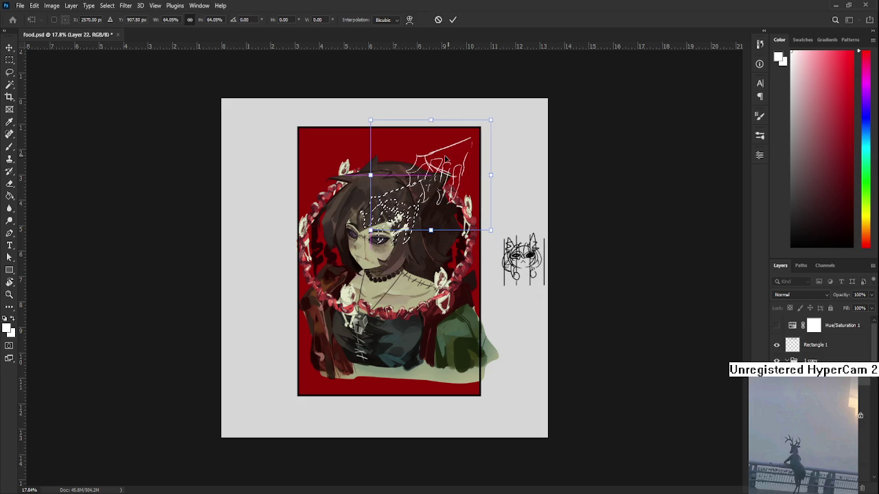
key("Return")
scroll(447, 145, "up", 2)
key("ctrl+d")
scroll(346, 273, "up", 1)
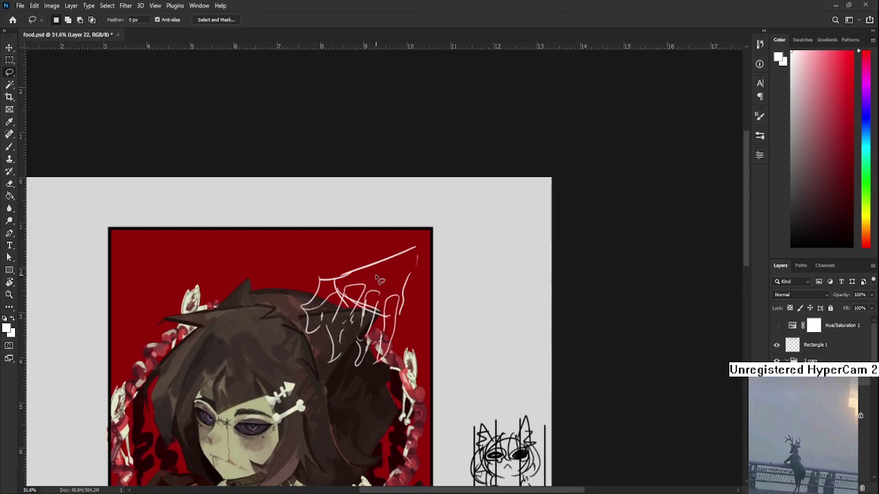
Step: Erase part of the long sketch line and redraw a longer arc with finger lines
key("e")
left_click_drag(347, 273, 384, 262)
key("b")
left_click_drag(314, 287, 362, 247)
key("ctrl+z")
key("ctrl+z")
mouse_move(298, 289)
left_mouse_down()
mouse_move(397, 274)
mouse_move(379, 322)
left_mouse_up()
left_click_drag(391, 271, 377, 331)
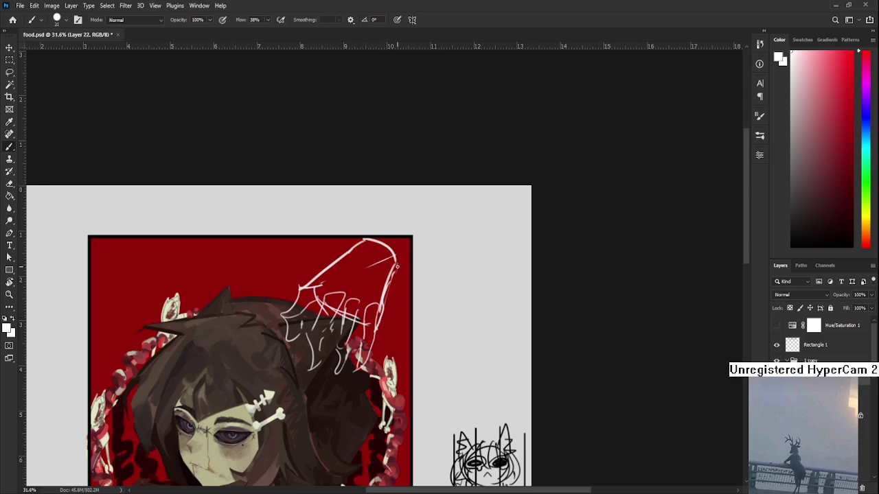
left_click_drag(389, 281, 407, 273)
key("ctrl+z")
left_click_drag(386, 288, 421, 267)
scroll(397, 278, "down", 3)
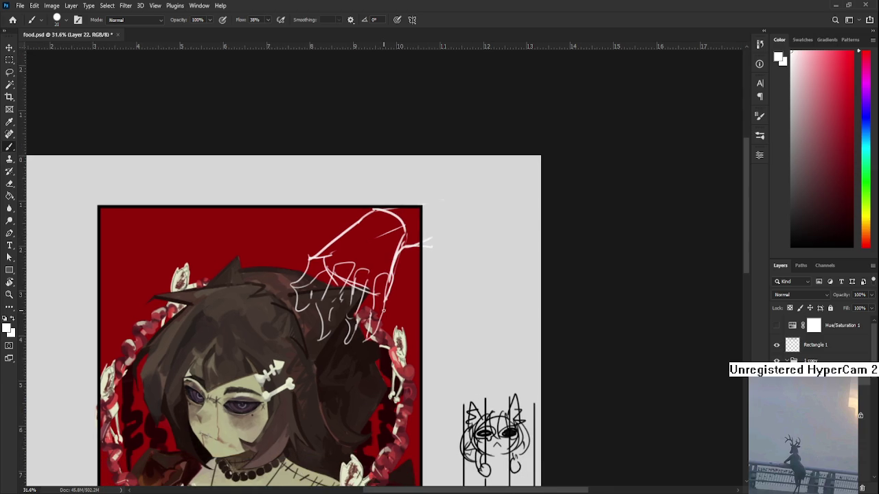
Step: Touch up the hand sketch, adding a curving line at its right edge
key("e")
key("b")
left_click_drag(368, 332, 400, 342)
key("e")
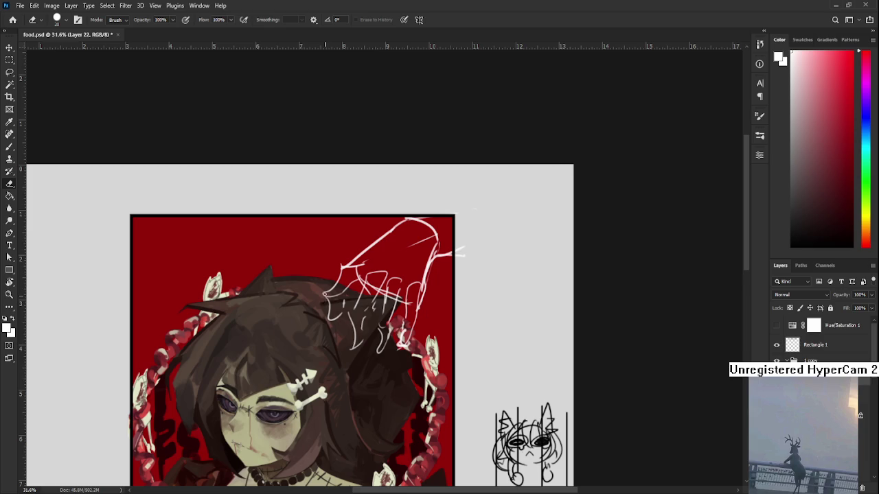
key("b")
key("e")
key("b")
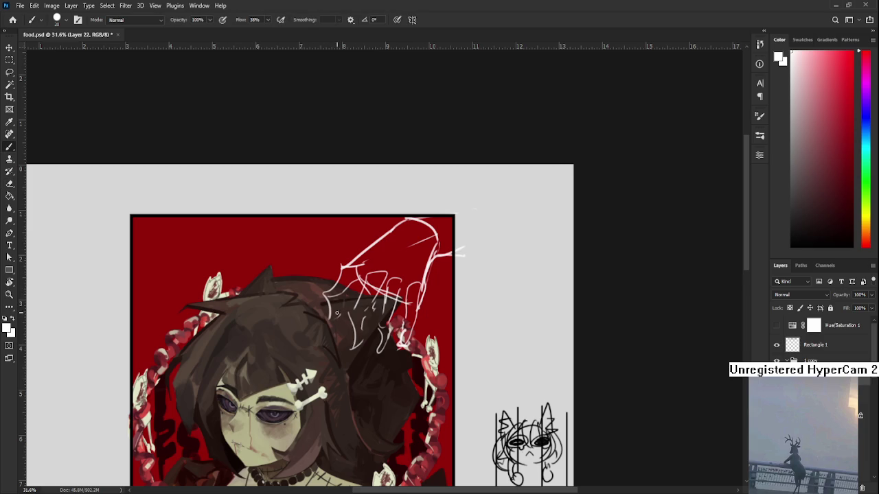
mouse_move(378, 272)
left_mouse_down()
mouse_move(355, 312)
mouse_move(374, 310)
mouse_move(392, 268)
mouse_move(364, 287)
mouse_move(369, 295)
left_mouse_up()
key("e")
key("b")
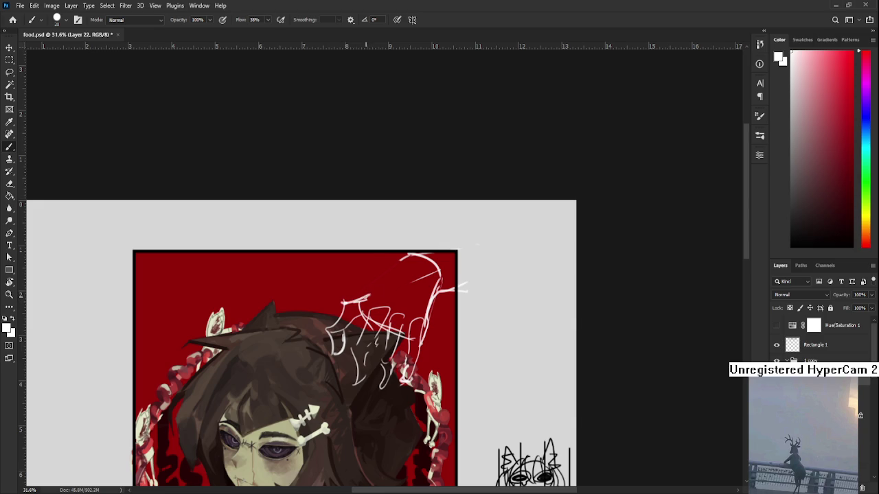
mouse_move(368, 295)
left_mouse_down()
mouse_move(397, 267)
mouse_move(379, 282)
left_mouse_up()
key("e")
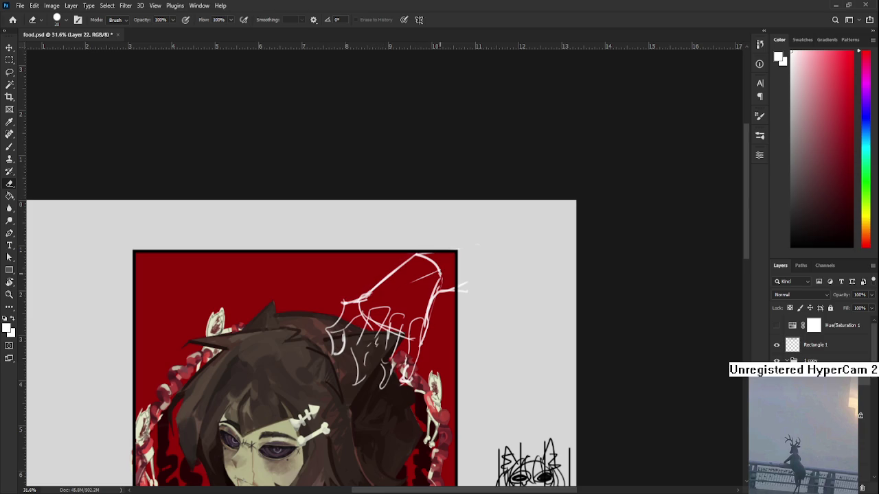
key("b")
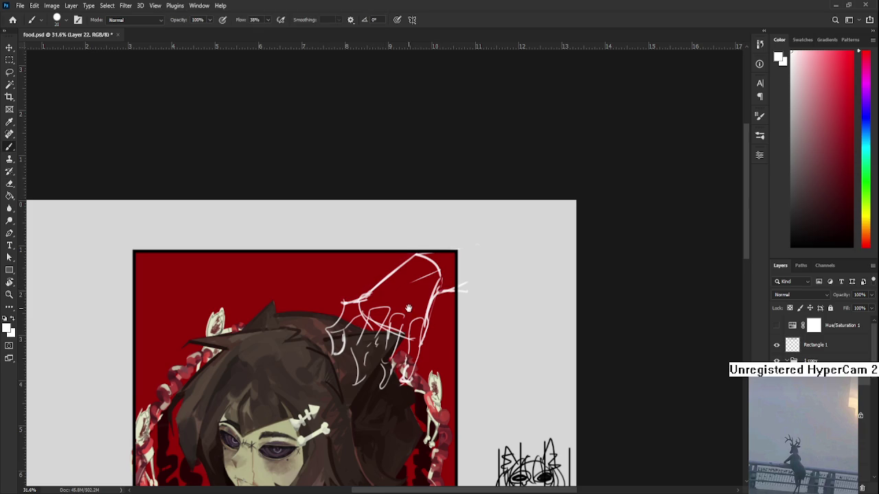
left_click_drag(344, 301, 371, 284)
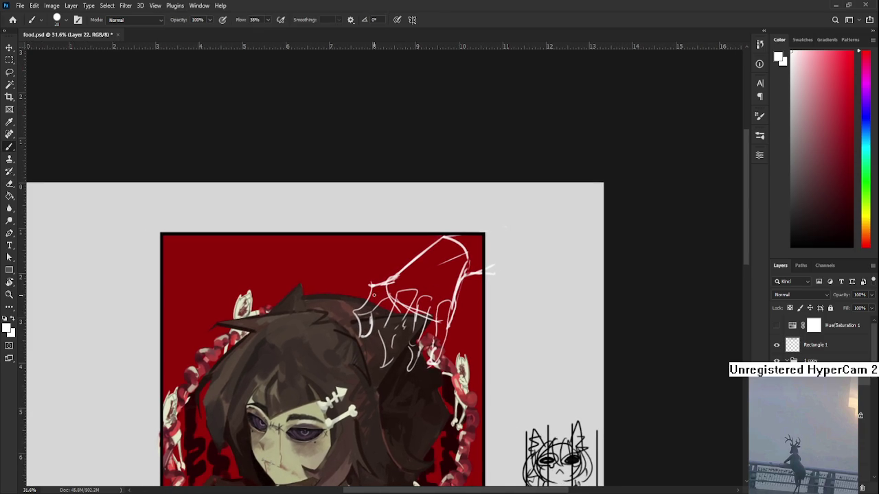
Step: Lasso the left part of the hand sketch and narrow those fingers slightly
key("l")
mouse_move(386, 276)
left_mouse_down()
mouse_move(368, 357)
mouse_move(350, 360)
left_mouse_up()
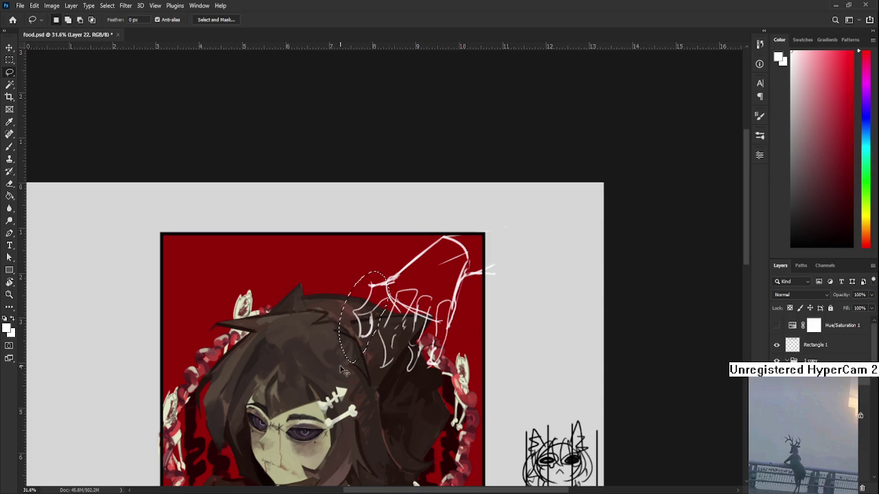
key("ctrl+t")
left_click_drag(338, 317, 344, 322)
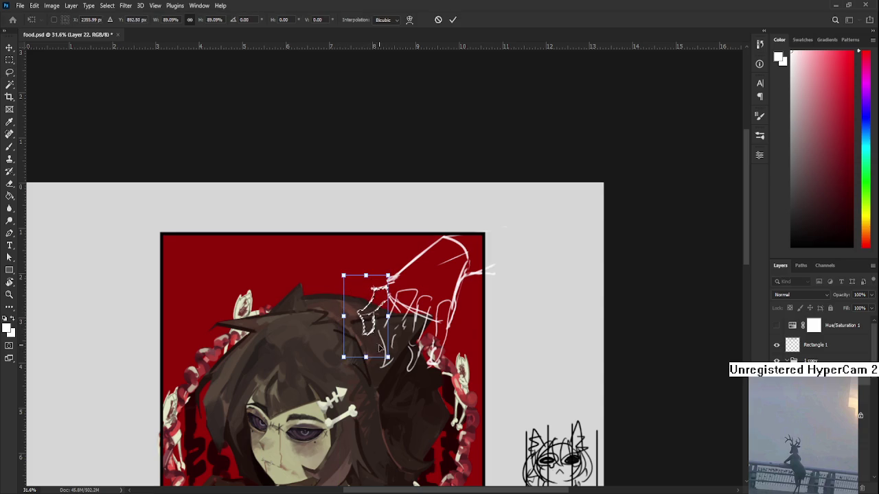
key("Return")
key("ctrl+d")
scroll(414, 330, "down", 2, "alt")
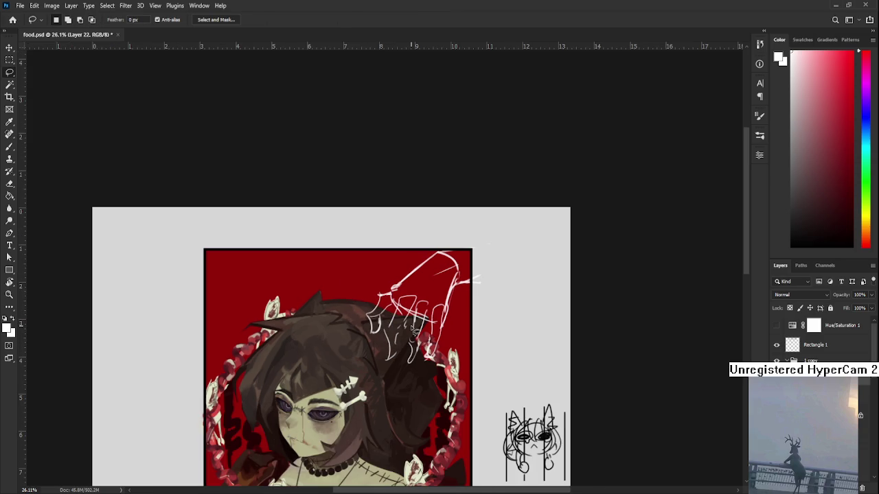
Step: Sketch a long white finger curving down the left hair edge
key("b")
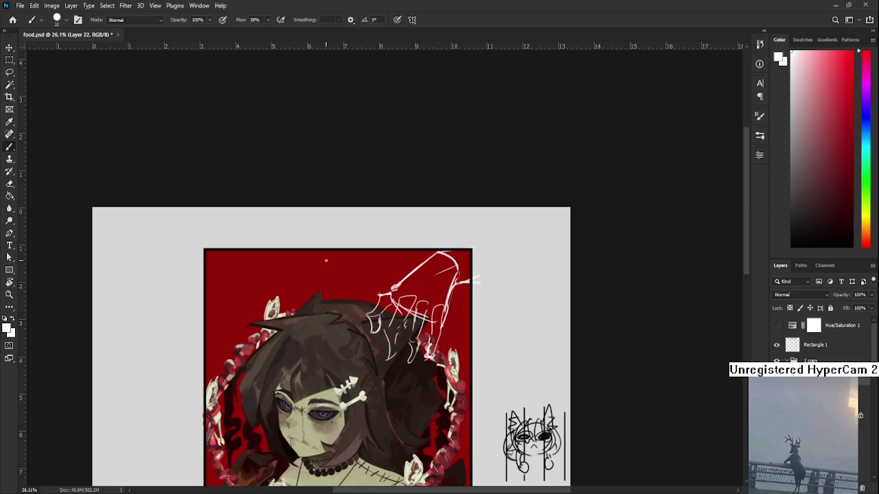
left_click_drag(319, 253, 314, 339)
key("ctrl+z")
left_click_drag(317, 255, 314, 318)
key("ctrl+z")
mouse_move(316, 258)
left_mouse_down()
mouse_move(313, 322)
mouse_move(313, 290)
mouse_move(336, 323)
left_mouse_up()
key("ctrl+z")
key("ctrl+z")
mouse_move(353, 248)
left_mouse_down()
mouse_move(359, 302)
mouse_move(340, 314)
left_mouse_up()
key("ctrl+z")
left_click_drag(320, 250, 337, 310)
scroll(355, 285, "down", 1)
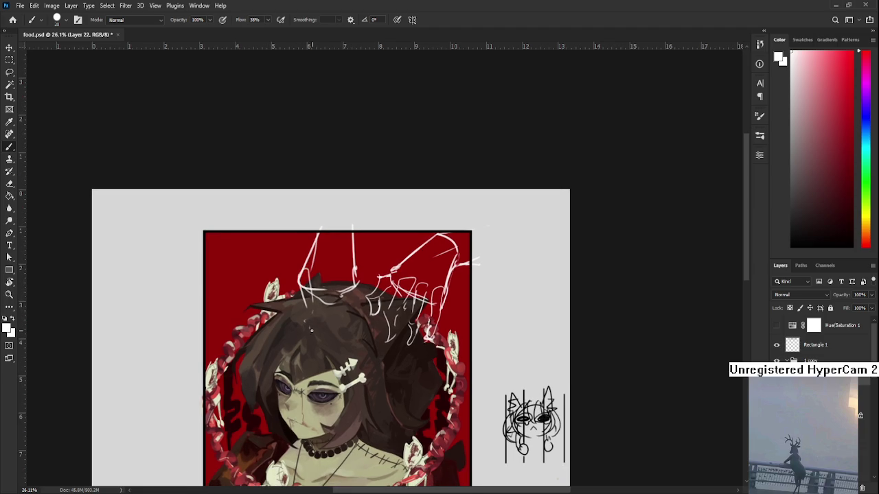
Step: Sketch a row of boxy fingers across the top of the head
left_click_drag(302, 276, 327, 307)
mouse_move(307, 250)
left_mouse_down()
mouse_move(281, 290)
mouse_move(264, 288)
mouse_move(292, 298)
mouse_move(263, 292)
mouse_move(313, 283)
left_mouse_up()
mouse_move(310, 282)
left_mouse_down()
mouse_move(312, 298)
mouse_move(297, 296)
left_mouse_up()
mouse_move(295, 278)
left_mouse_down()
mouse_move(306, 269)
mouse_move(307, 306)
mouse_move(317, 307)
mouse_move(338, 277)
mouse_move(329, 313)
left_mouse_up()
left_click_drag(339, 282, 359, 273)
left_click_drag(357, 275, 353, 311)
left_click_drag(338, 278, 342, 319)
mouse_move(365, 284)
left_mouse_down()
mouse_move(369, 305)
mouse_move(353, 316)
mouse_move(357, 323)
left_mouse_up()
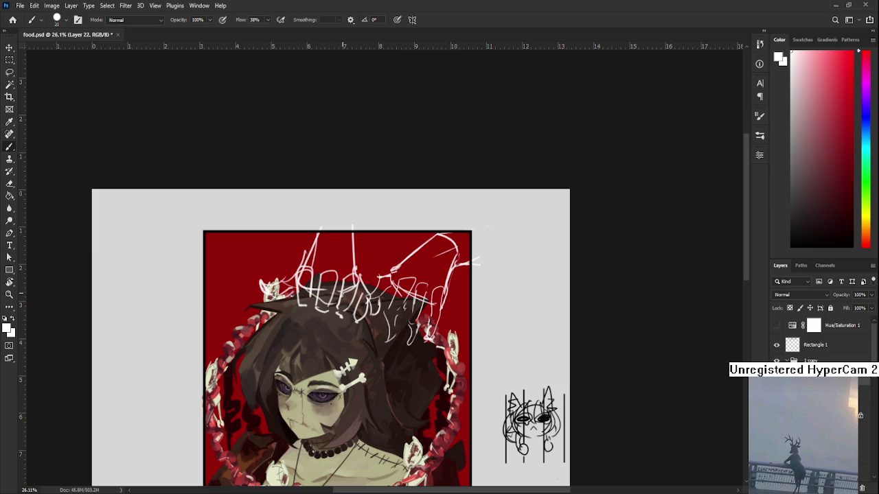
mouse_move(304, 253)
left_mouse_down()
mouse_move(304, 274)
mouse_move(357, 242)
left_mouse_up()
left_click_drag(383, 319, 389, 255)
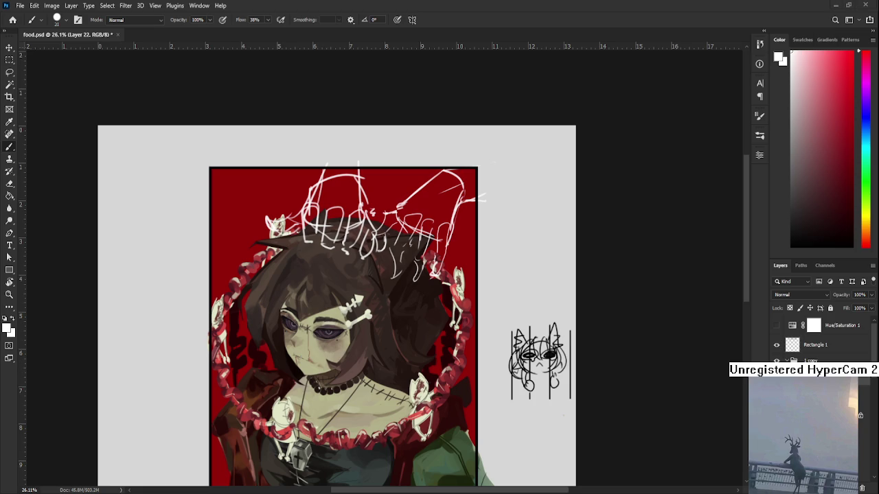
Step: Sketch a large arc at the crown's upper left, undoing stray hair strands
left_click_drag(322, 283, 297, 339)
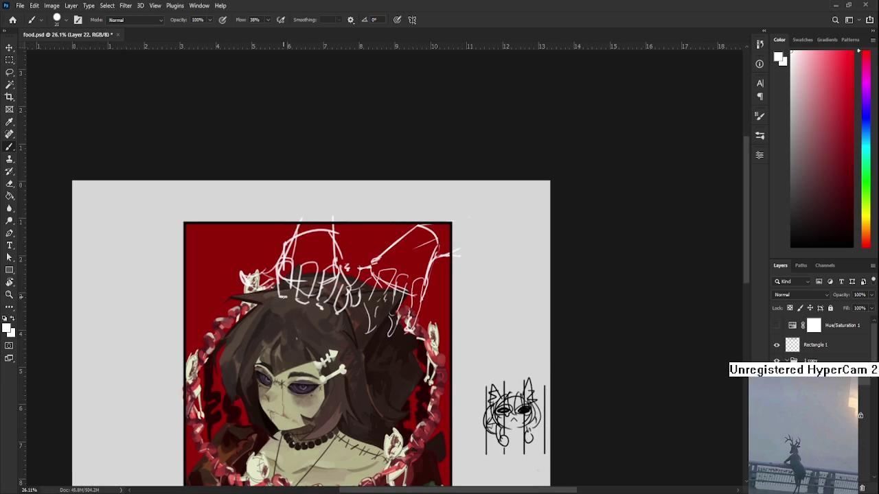
left_click_drag(286, 300, 268, 243)
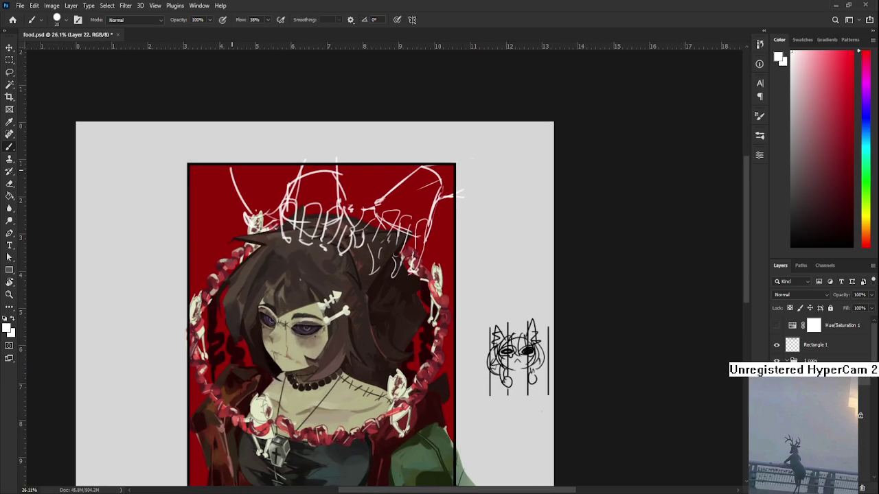
left_click_drag(232, 169, 269, 219)
mouse_move(227, 168)
left_mouse_down()
mouse_move(199, 178)
mouse_move(205, 244)
mouse_move(223, 259)
mouse_move(241, 231)
mouse_move(262, 259)
left_mouse_up()
mouse_move(270, 226)
left_mouse_down()
mouse_move(255, 250)
mouse_move(289, 276)
mouse_move(278, 278)
left_mouse_up()
key("ctrl+z")
key("ctrl+z")
key("ctrl+z")
key("ctrl+z")
key("ctrl+z")
key("ctrl+z")
key("ctrl+z")
key("ctrl+z")
key("ctrl+z")
key("ctrl+z")
Step: On a new layer, sketch the left hand's lines down beside the face
key("ctrl+shift+alt+n")
mouse_move(201, 207)
left_mouse_down()
mouse_move(221, 275)
mouse_move(232, 183)
mouse_move(275, 237)
mouse_move(217, 272)
mouse_move(230, 295)
left_mouse_up()
mouse_move(254, 244)
left_mouse_down()
mouse_move(221, 290)
mouse_move(254, 305)
left_mouse_up()
mouse_move(256, 272)
left_mouse_down()
mouse_move(236, 291)
mouse_move(260, 317)
left_mouse_up()
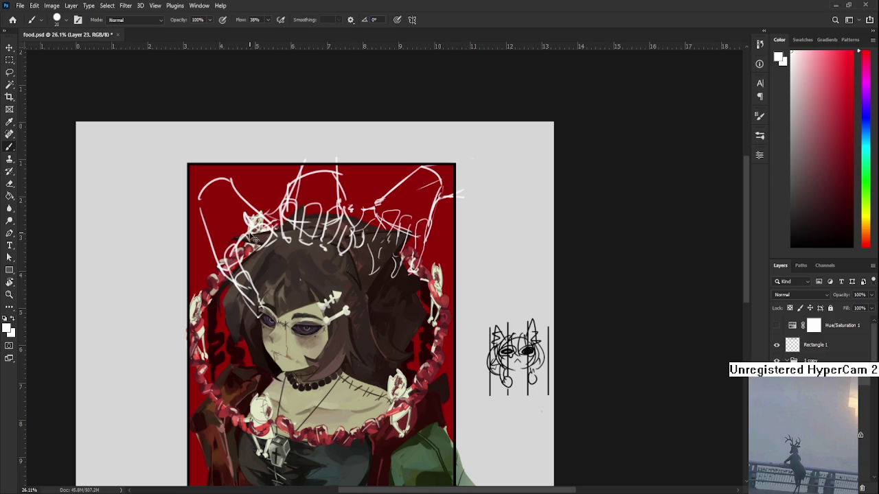
Step: Draw white finger lines over the left hair and a short stroke near the crown
mouse_move(268, 249)
left_mouse_down()
mouse_move(239, 276)
mouse_move(263, 278)
mouse_move(278, 304)
left_mouse_up()
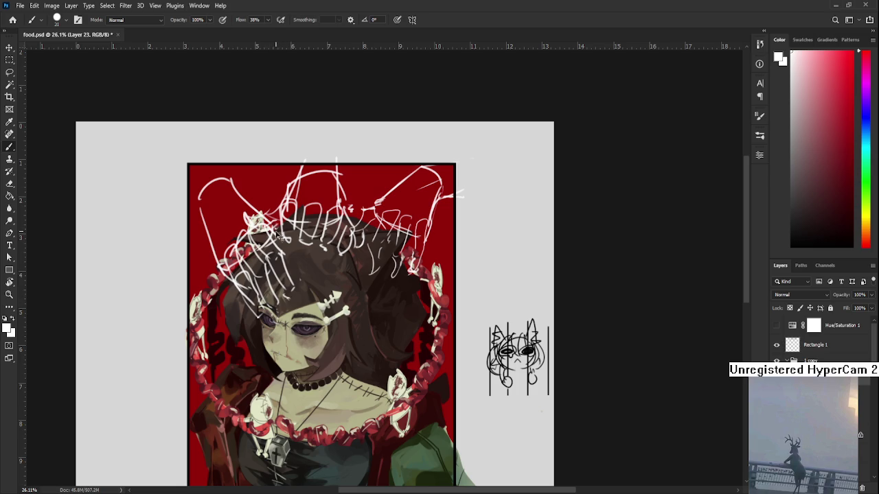
left_click_drag(283, 240, 299, 297)
left_click_drag(243, 191, 218, 167)
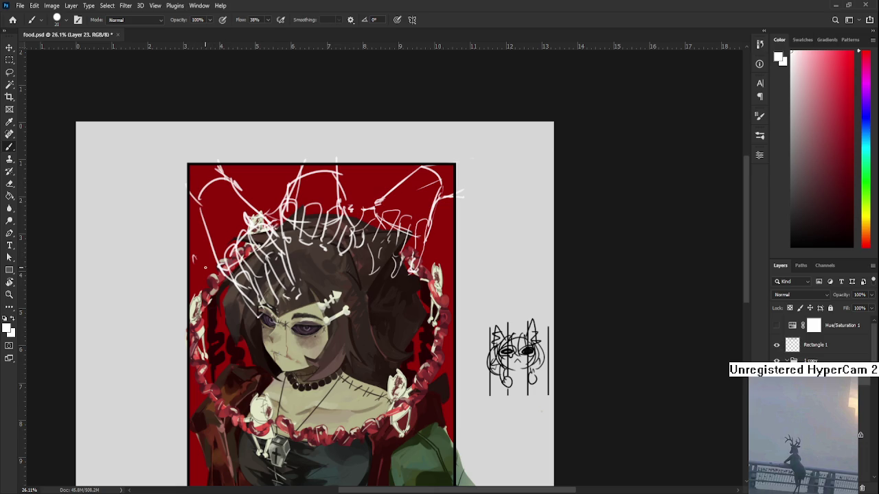
Step: Shrink the left hand sketch to about 84% and tilt it -1.4° toward the top-left
left_click_drag(208, 265, 218, 239)
key("ctrl+t")
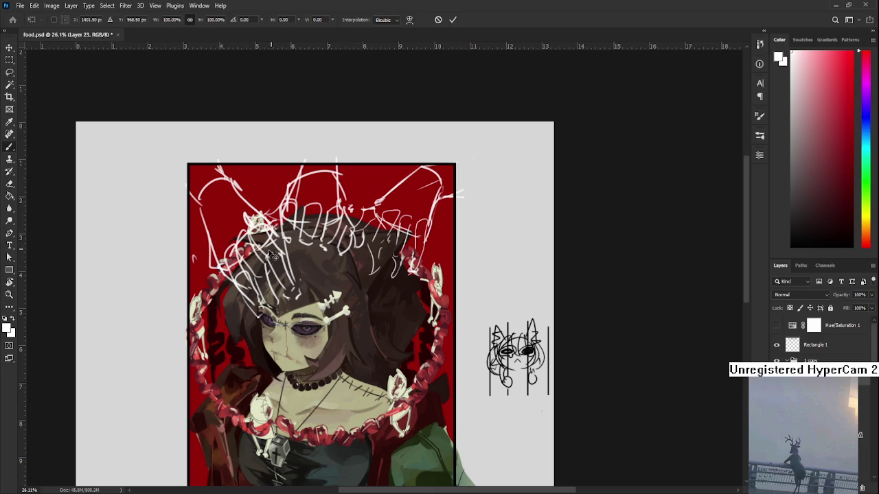
left_click_drag(301, 324, 288, 305)
left_click_drag(275, 275, 266, 262)
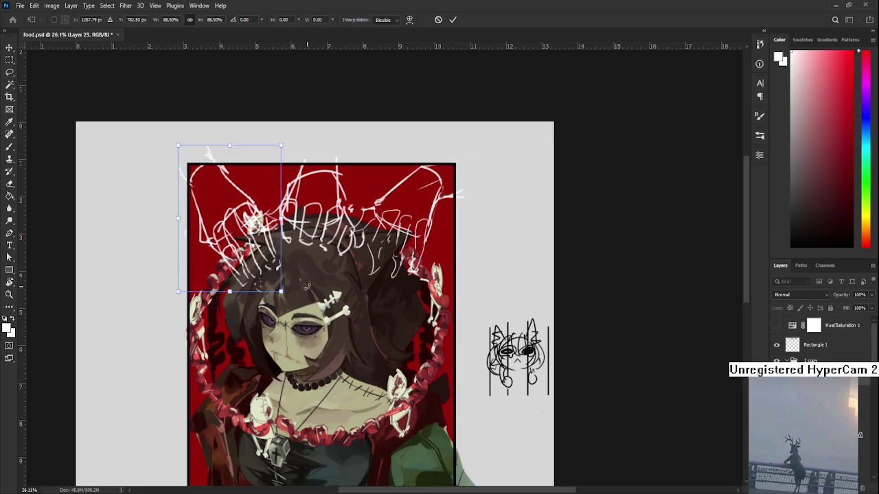
mouse_move(279, 292)
left_mouse_down()
mouse_move(277, 281)
mouse_move(281, 292)
left_mouse_up()
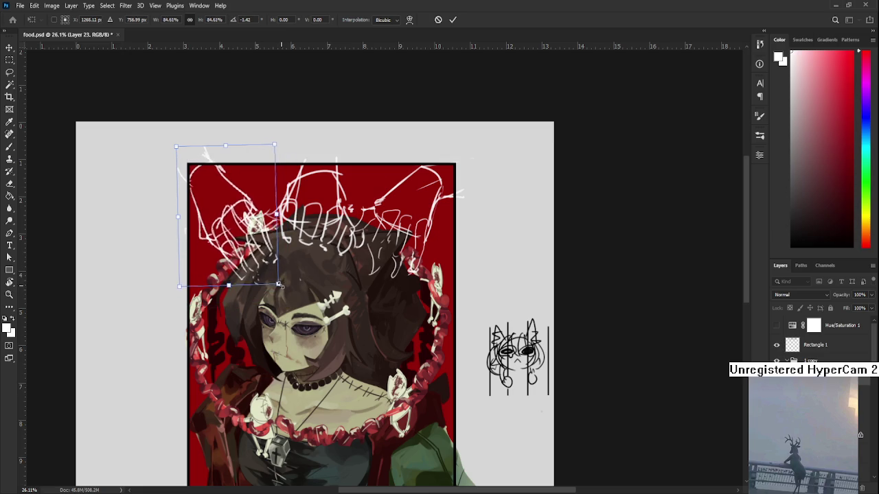
key("Return")
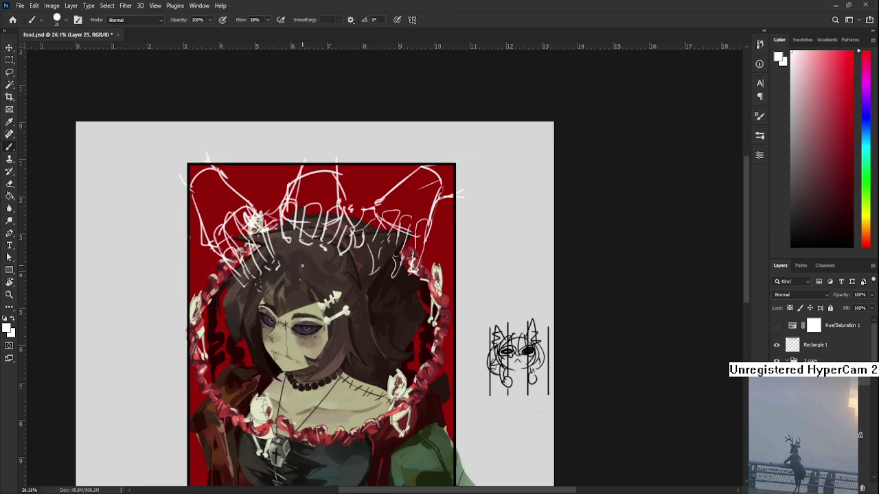
left_click_drag(344, 225, 320, 276)
left_click_drag(304, 332, 319, 285)
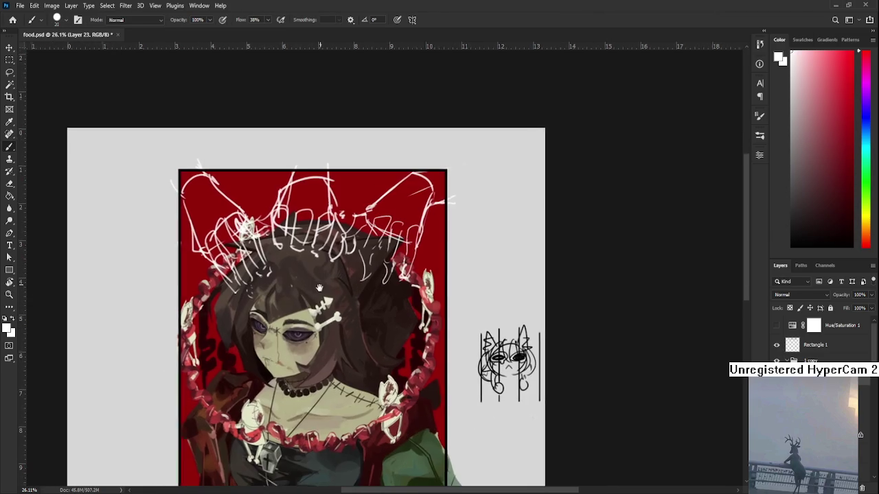
scroll(313, 281, "down", 2)
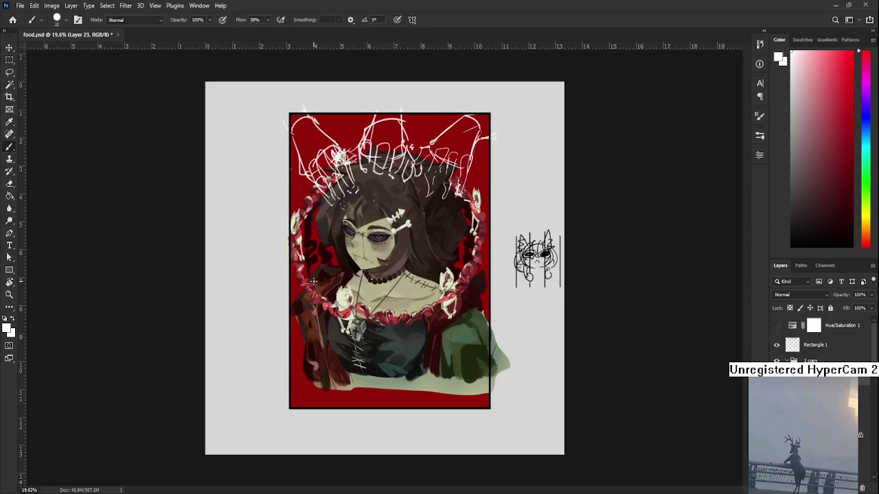
scroll(275, 323, "up", 2)
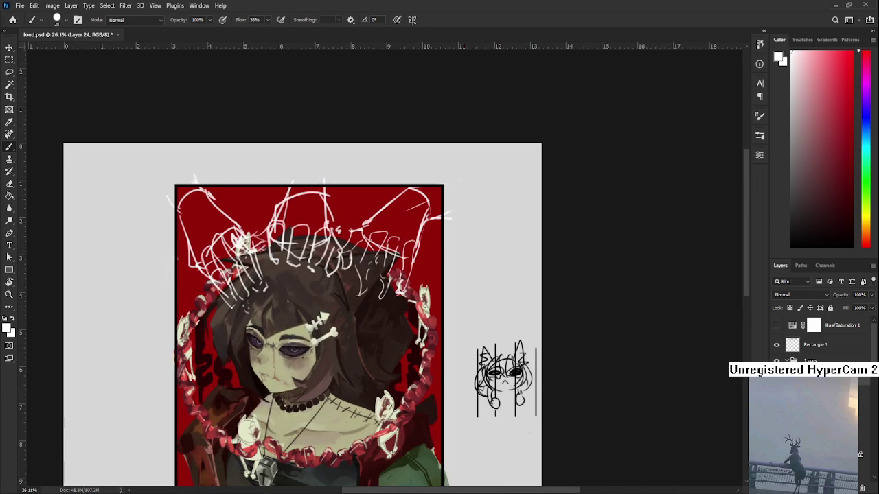
scroll(280, 301, "down", 1)
scroll(280, 302, "up", 1)
Step: On a new layer, sketch faint white strokes by the upper-left hair, undoing a stray one
key("ctrl+shift+alt+n")
mouse_move(192, 256)
left_mouse_down()
mouse_move(172, 238)
mouse_move(209, 249)
left_mouse_up()
mouse_move(206, 281)
left_mouse_down()
mouse_move(237, 258)
mouse_move(203, 278)
mouse_move(165, 265)
left_mouse_up()
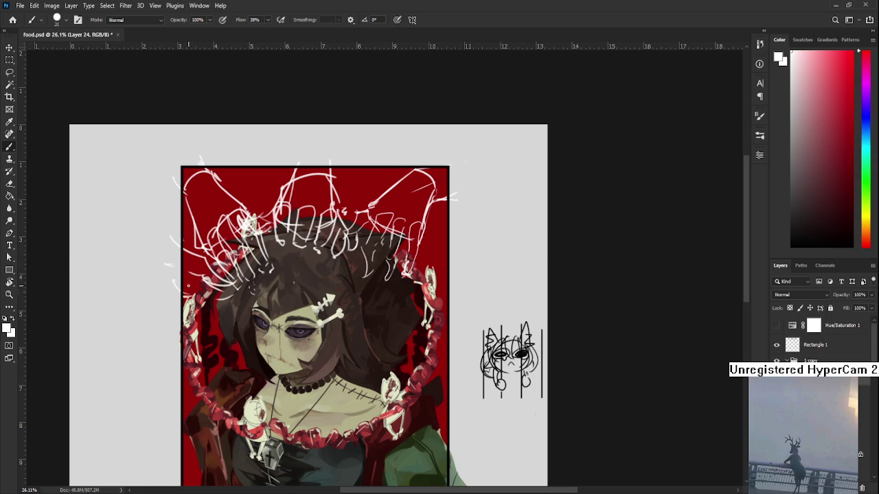
key("ctrl+z")
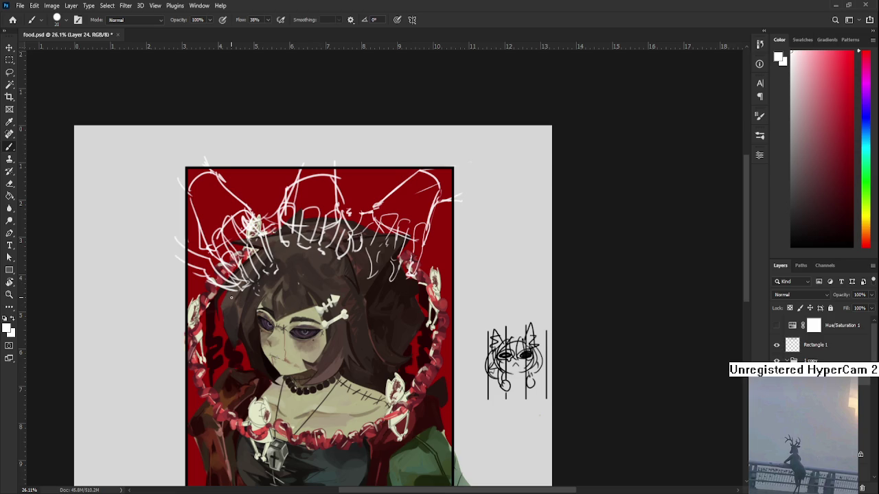
left_click_drag(210, 276, 188, 278)
left_click_drag(464, 267, 397, 303)
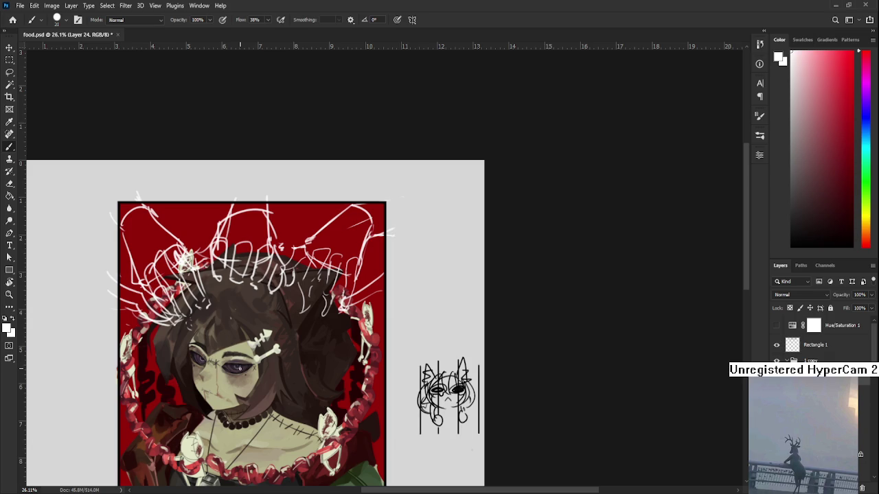
mouse_move(366, 338)
left_mouse_down()
mouse_move(357, 306)
mouse_move(382, 281)
left_mouse_up()
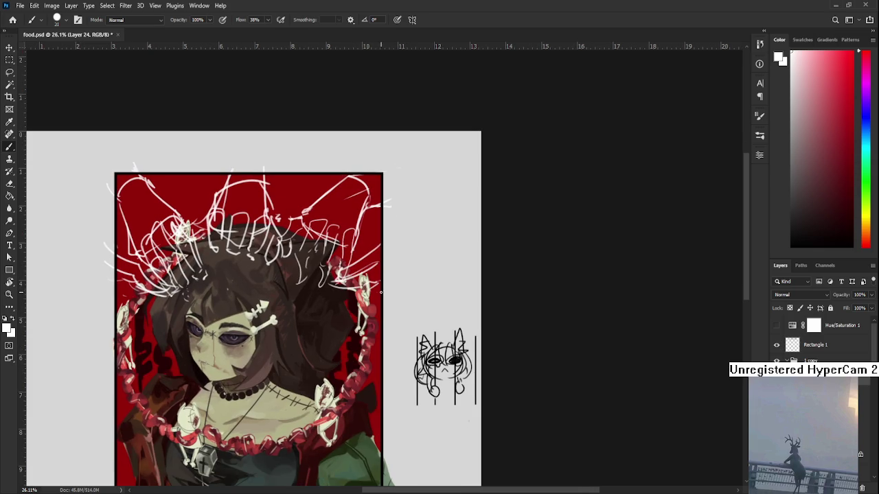
scroll(363, 317, "down", 1)
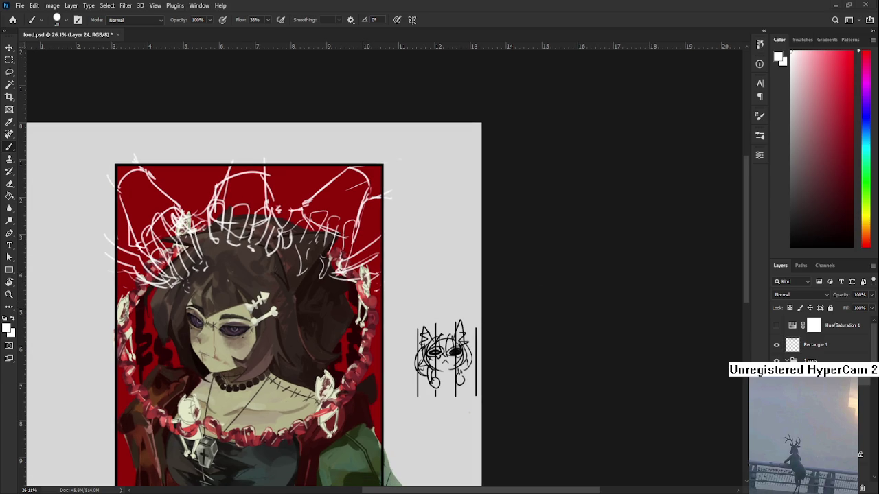
Step: Brush more white hand strokes over the right side of the hair
key("e")
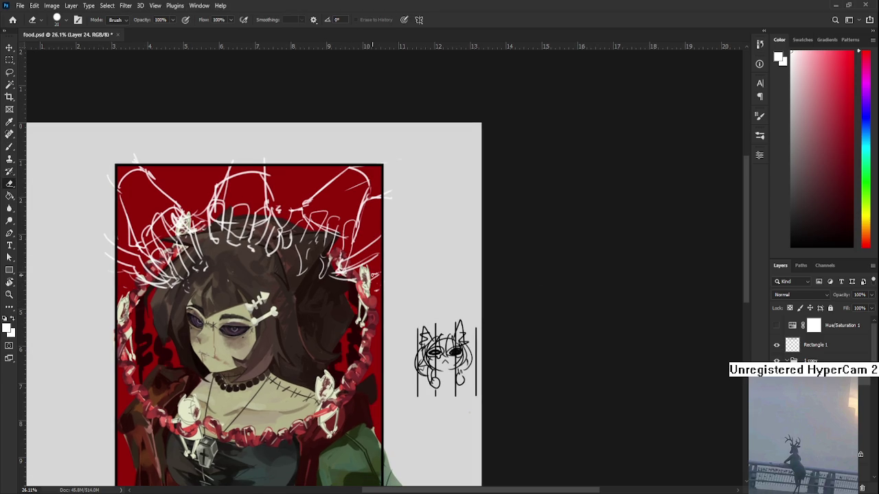
key("l")
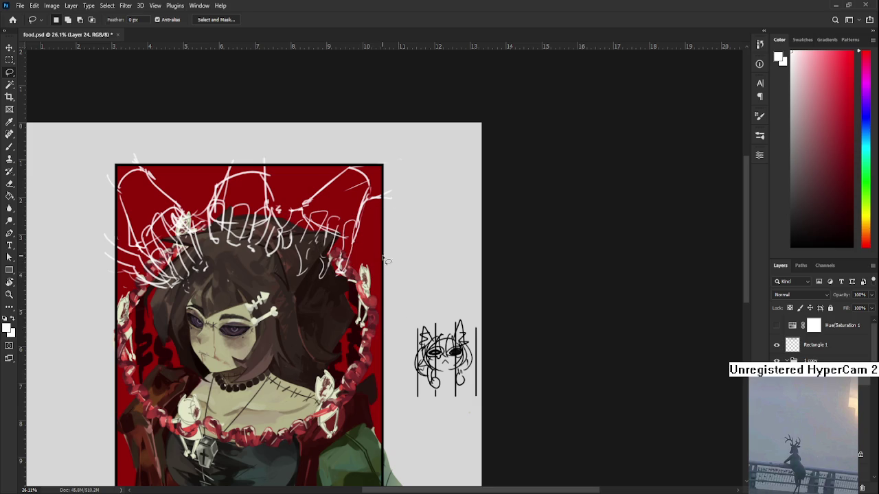
key("b")
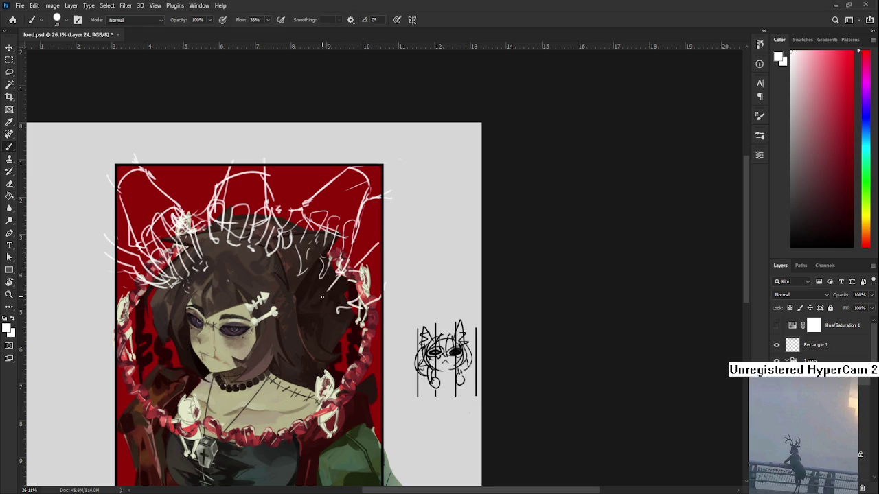
mouse_move(326, 297)
left_mouse_down()
mouse_move(312, 323)
mouse_move(389, 229)
left_mouse_up()
Step: Lasso the new strokes, scale them to 85.52% and rotate 7.43°, then deselect
key("l")
key("ctrl+t")
left_click_drag(382, 271, 394, 248)
mouse_move(430, 204)
left_mouse_down()
mouse_move(420, 218)
mouse_move(434, 245)
left_mouse_up()
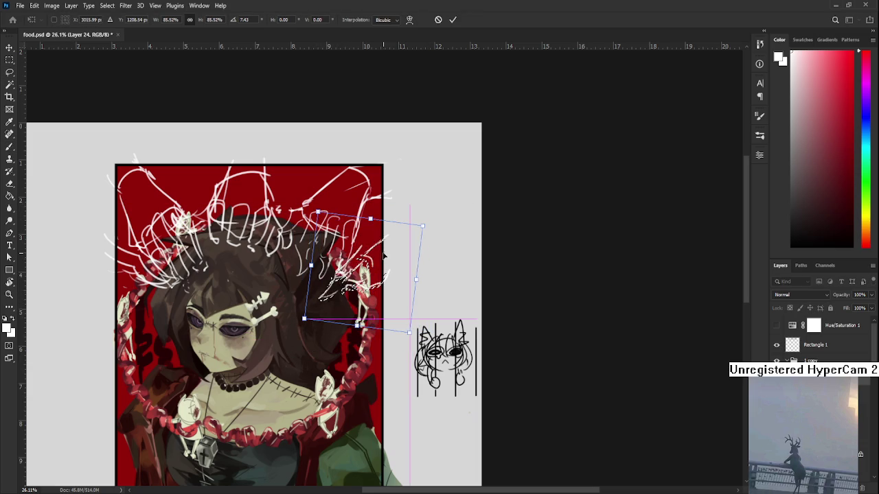
key("Return")
key("ctrl+d")
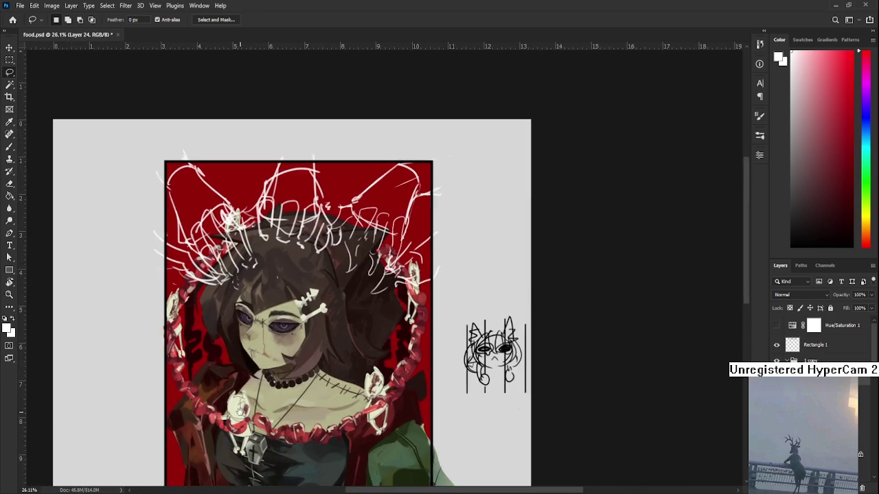
Step: Toggle the white sketch lines off and on to compare against the painting
scroll(291, 326, "up", 2)
scroll(291, 327, "down", 1)
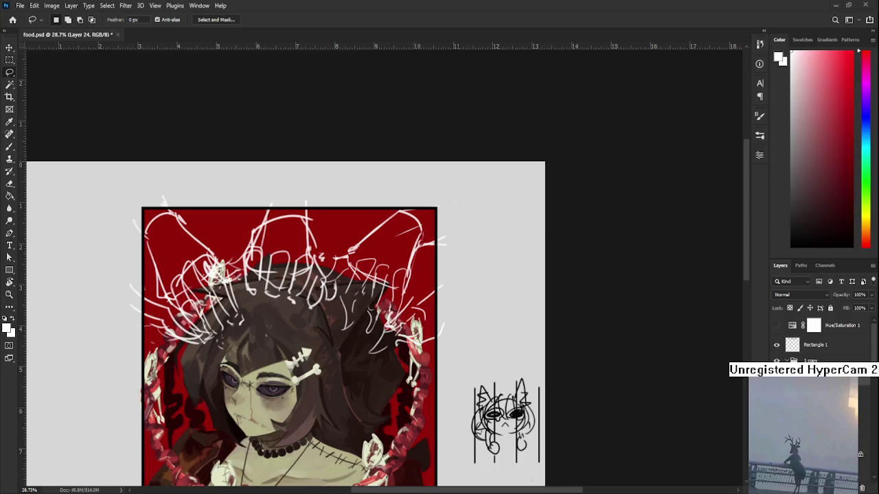
left_click_drag(302, 259, 305, 290)
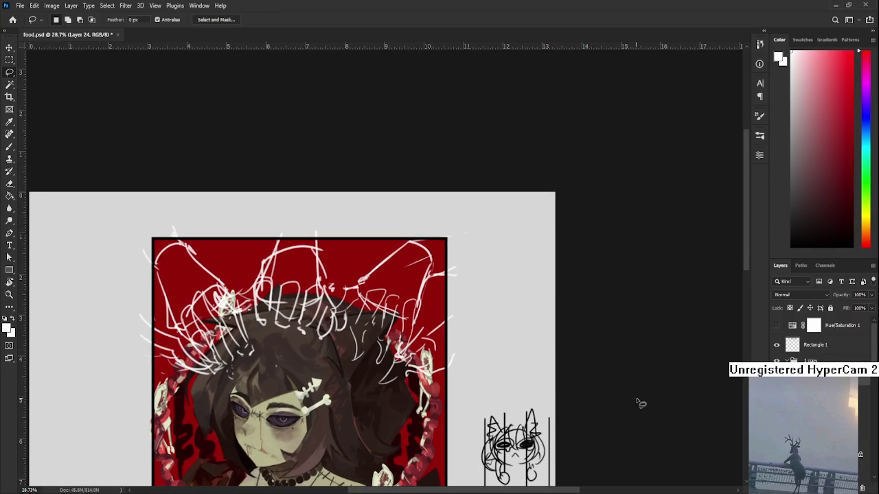
key("Delete")
key("ctrl+z")
key("Delete")
key("ctrl+z")
Step: On a new layer, start lassoing around both sketched hands
key("ctrl+z")
key("ctrl+shift+z")
key("ctrl+z")
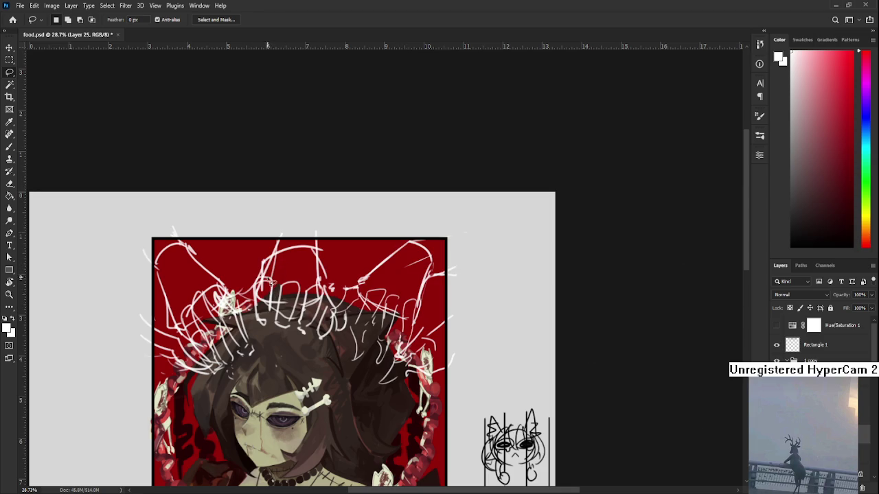
mouse_move(228, 305)
left_mouse_down()
mouse_move(293, 230)
mouse_move(335, 264)
mouse_move(341, 294)
mouse_move(341, 282)
mouse_move(409, 237)
mouse_move(434, 260)
mouse_move(409, 347)
mouse_move(378, 371)
mouse_move(374, 328)
mouse_move(356, 369)
mouse_move(353, 312)
mouse_move(347, 336)
mouse_move(322, 344)
mouse_move(320, 328)
mouse_move(278, 340)
mouse_move(261, 309)
left_mouse_up()
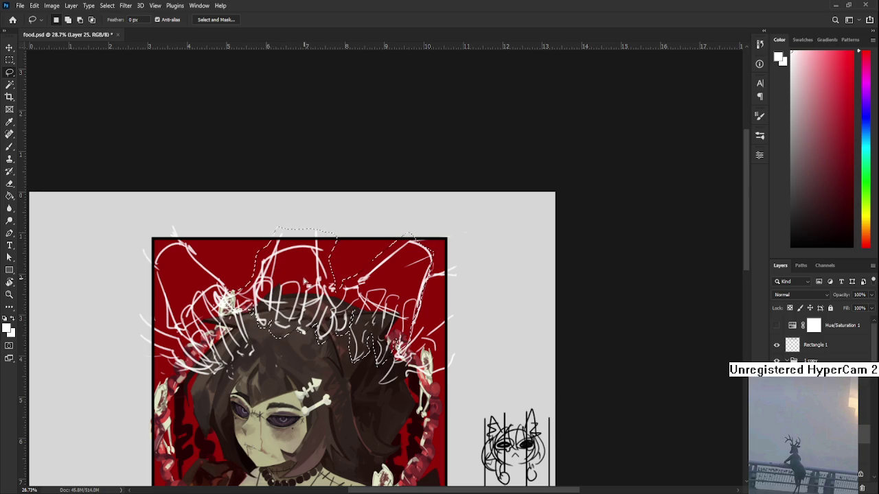
Step: Pick a medium blue and fill the selected hands with it
left_click(866, 118)
left_click_drag(839, 100, 837, 86)
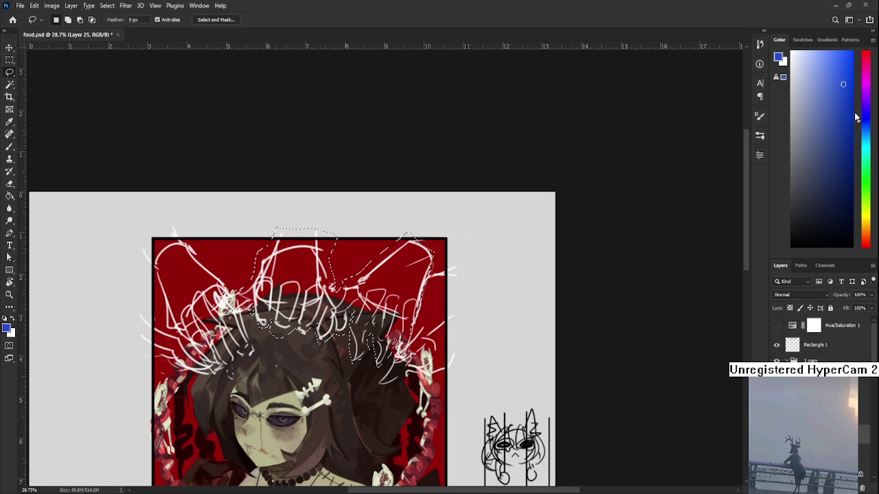
left_click_drag(869, 136, 866, 121)
left_click_drag(843, 84, 845, 68)
key("g")
left_click(323, 309)
scroll(325, 310, "down", 1)
scroll(325, 310, "up", 2)
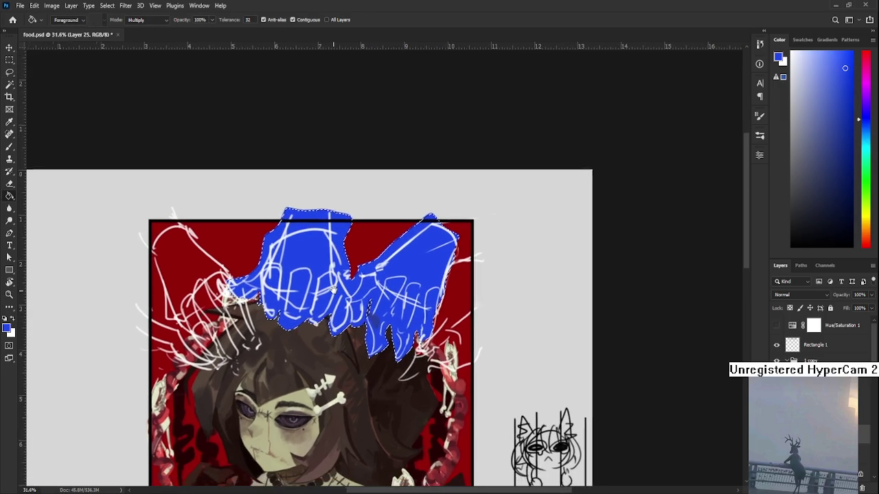
scroll(332, 311, "up", 2)
scroll(332, 309, "down", 1)
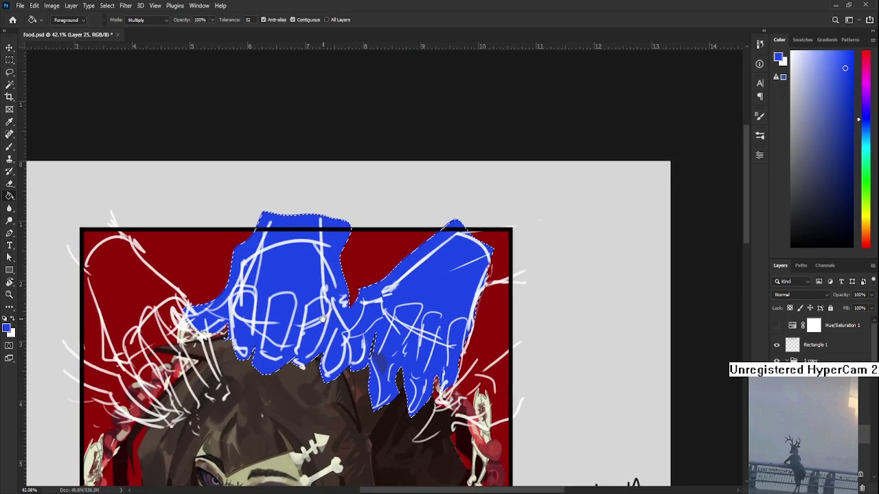
scroll(332, 309, "down", 1)
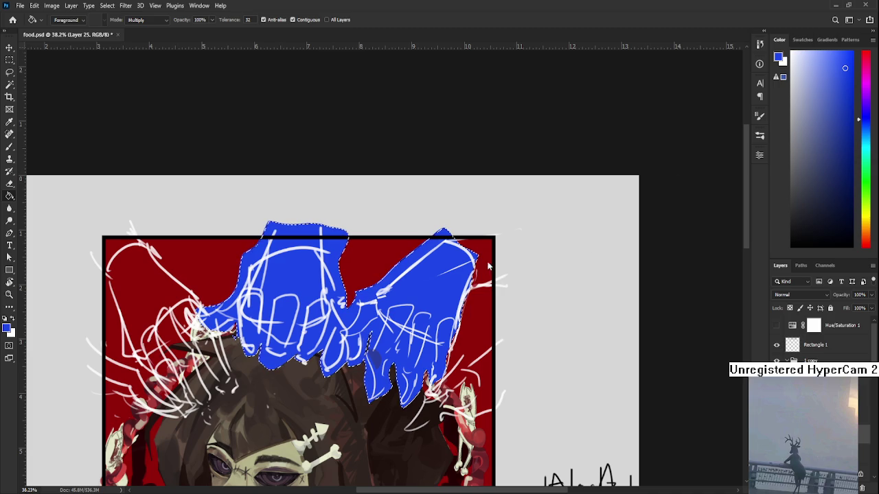
Step: Replace the hands' fill with a lighter blue
key("ctrl+z")
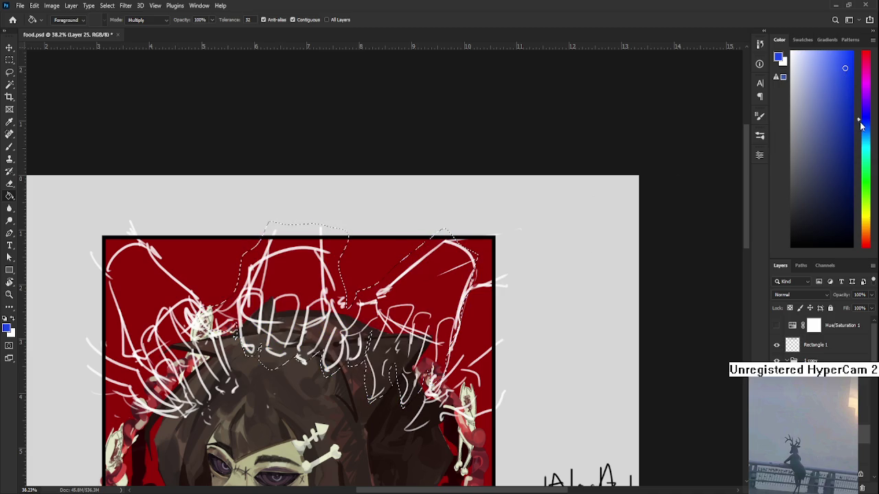
left_click_drag(865, 122, 865, 131)
left_click(833, 99)
left_click(371, 339)
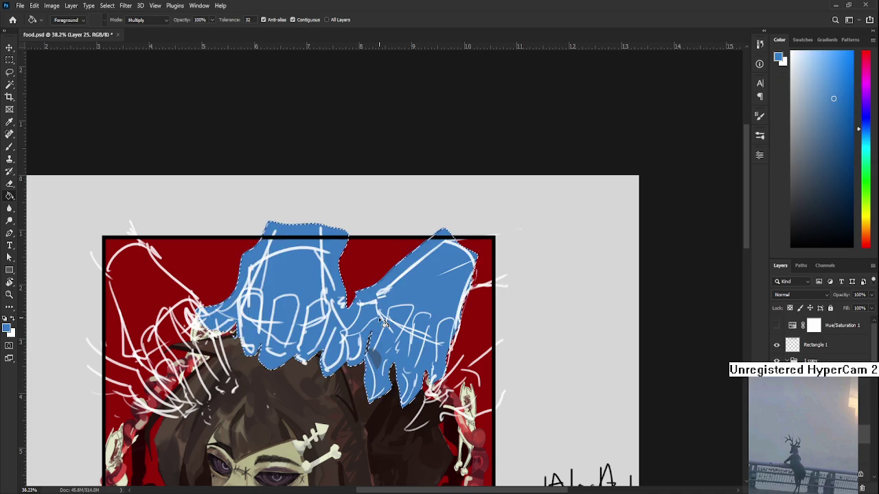
scroll(371, 339, "down", 3)
scroll(395, 244, "down", 2)
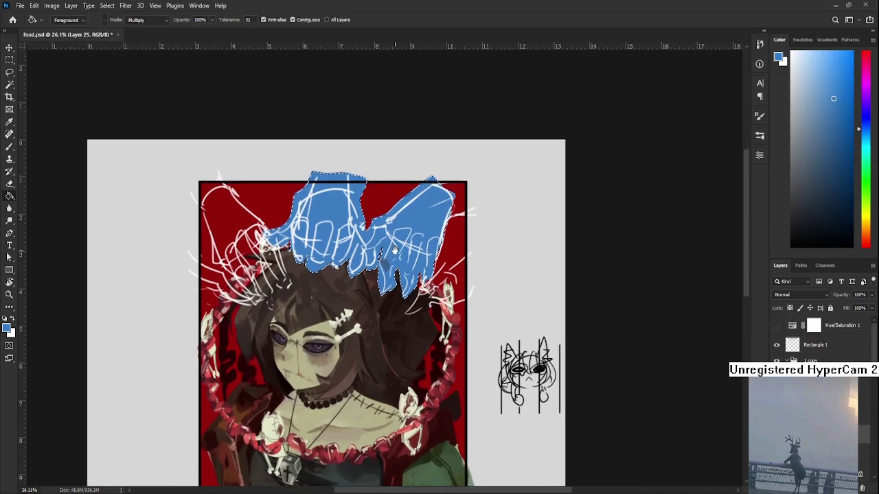
scroll(395, 245, "up", 1)
scroll(614, 250, "up", 2)
Step: Settle on a deeper blue fill for the hands, then pick a light purple
key("ctrl+z")
left_click(845, 93)
left_click(412, 310)
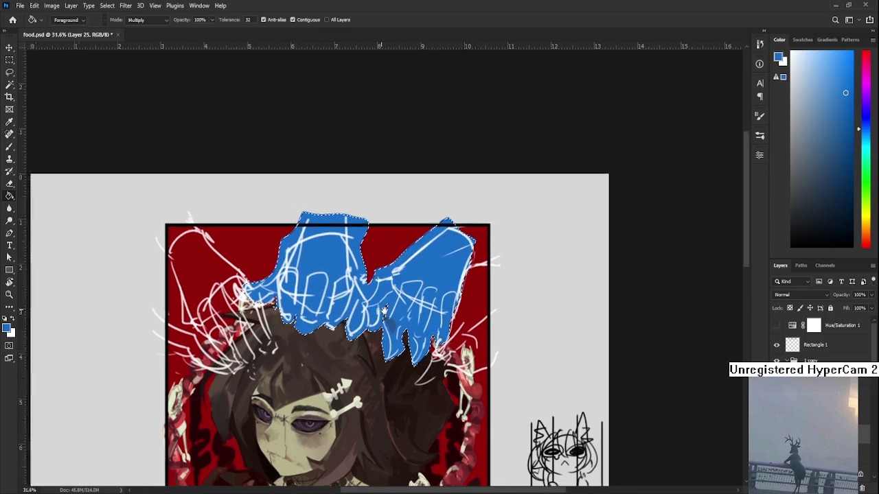
scroll(386, 334, "up", 5)
scroll(385, 335, "down", 3)
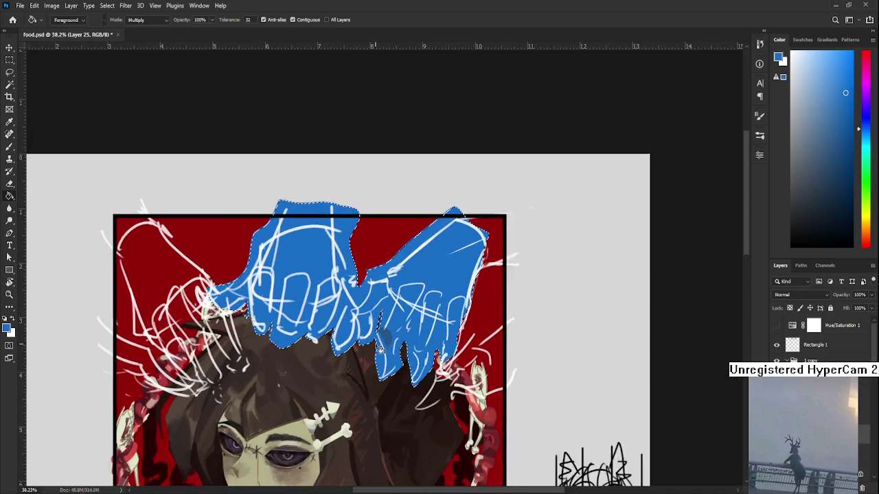
scroll(381, 350, "down", 1)
key("l")
scroll(377, 370, "down", 3)
scroll(375, 384, "down", 2)
scroll(371, 378, "up", 2)
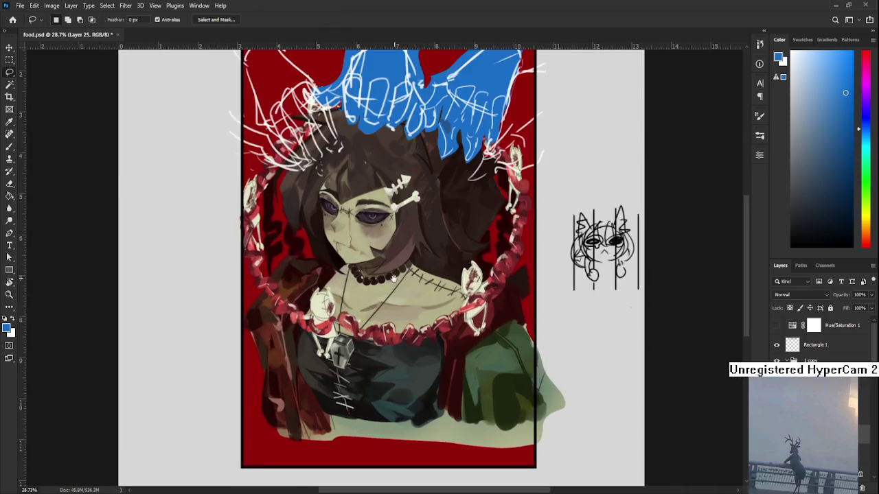
scroll(354, 357, "up", 1)
scroll(335, 333, "up", 2)
scroll(329, 382, "up", 1)
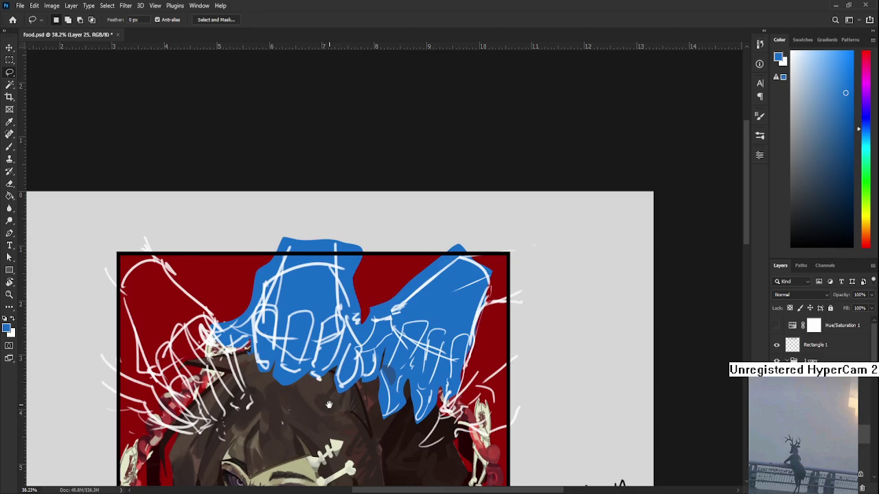
scroll(337, 330, "up", 1)
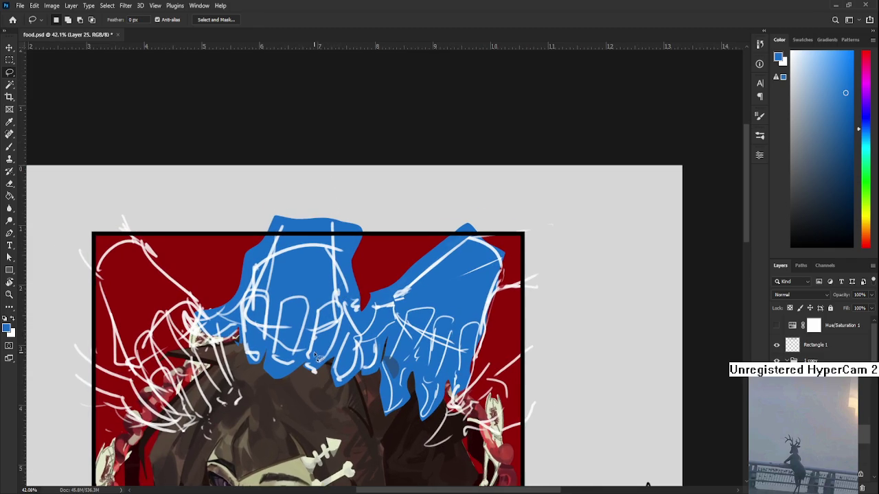
scroll(314, 351, "up", 1)
scroll(584, 238, "up", 1)
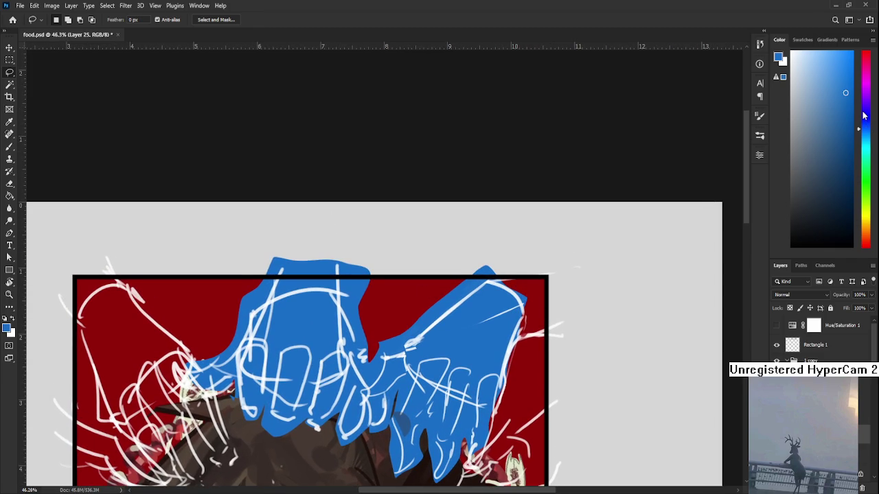
left_click_drag(870, 131, 865, 109)
left_click(822, 110)
Step: Brush soft purple shading onto the left blue hand
key("b")
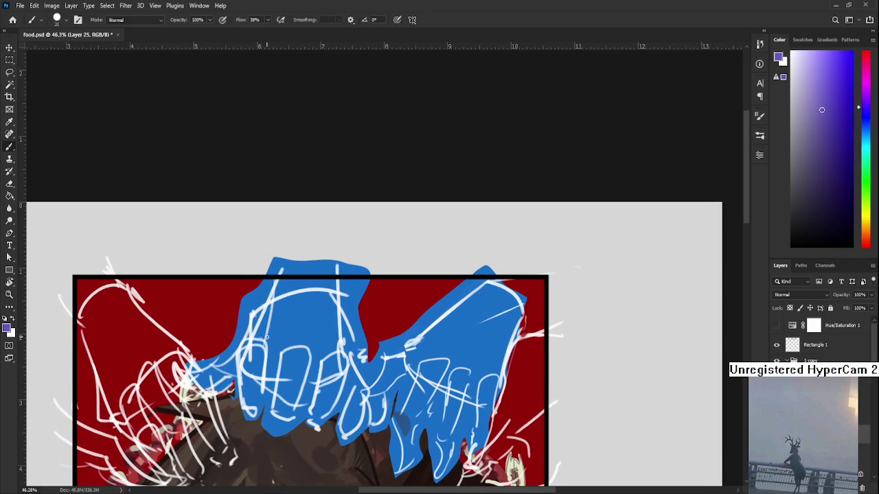
key("ctrl+z")
left_click_drag(260, 339, 292, 305)
left_click(311, 323, "alt")
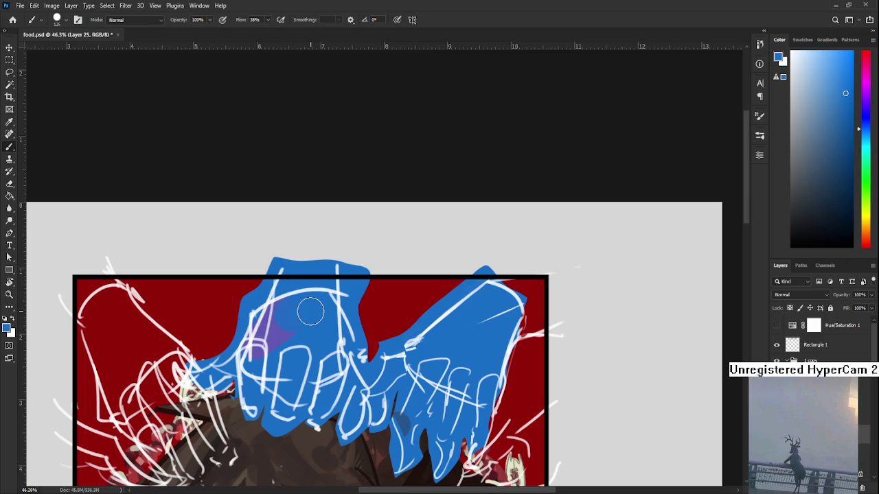
Step: Switch to a lighter cyan-blue and brush teal shading onto the left hand
left_click_drag(865, 134, 865, 150)
left_click_drag(831, 101, 835, 98)
left_click_drag(292, 299, 292, 326)
key("ctrl+z")
left_click(283, 336, "alt")
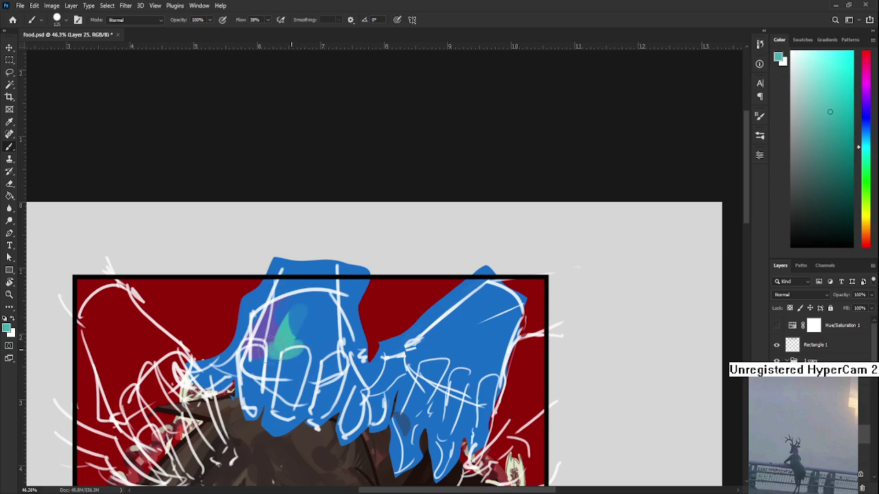
left_click(282, 335, "alt")
left_click(283, 334, "alt")
Step: Resample the teal and blue from the hand, then choose a darker blue
left_click_drag(280, 336, 276, 325)
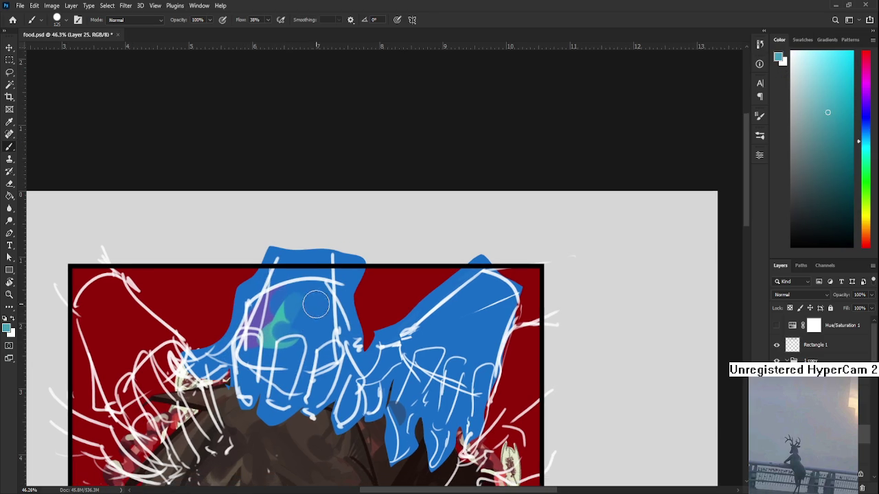
left_click(304, 323, "alt")
mouse_move(328, 354)
left_mouse_down()
mouse_move(335, 274)
mouse_move(332, 292)
left_mouse_up()
left_click(292, 272, "alt")
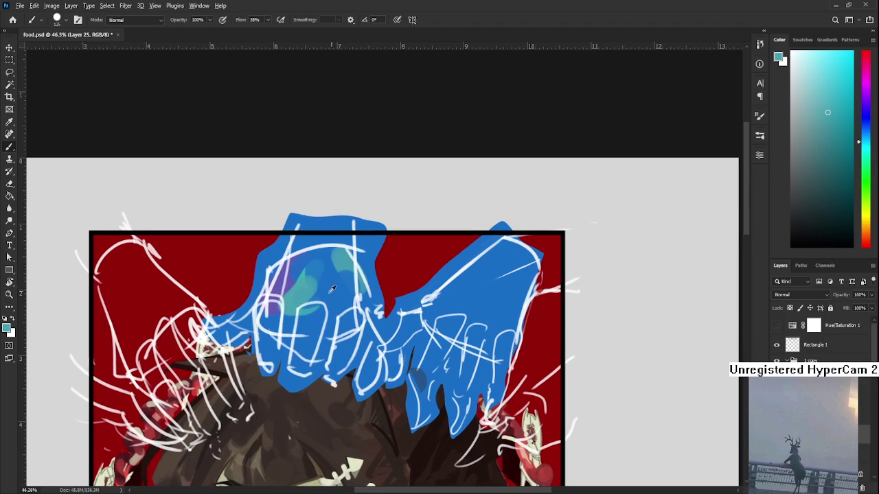
left_click(320, 289, "alt")
left_click(329, 294, "alt")
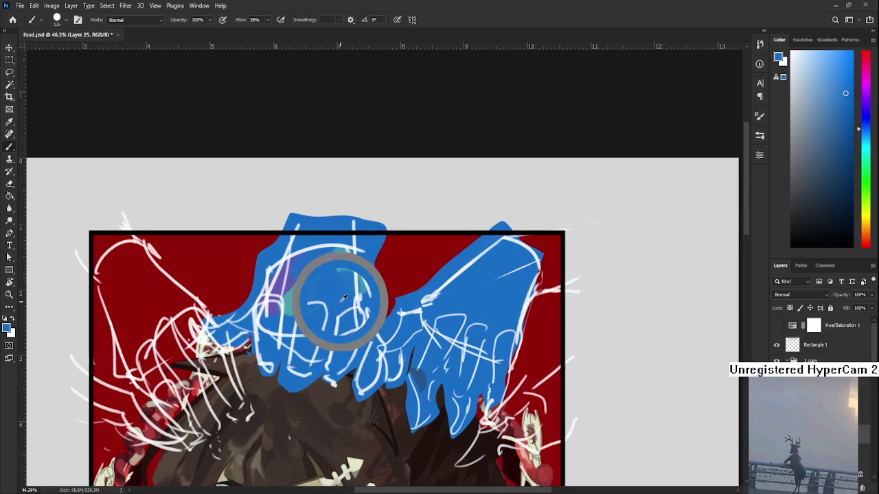
left_click_drag(861, 131, 861, 127)
left_click(834, 144)
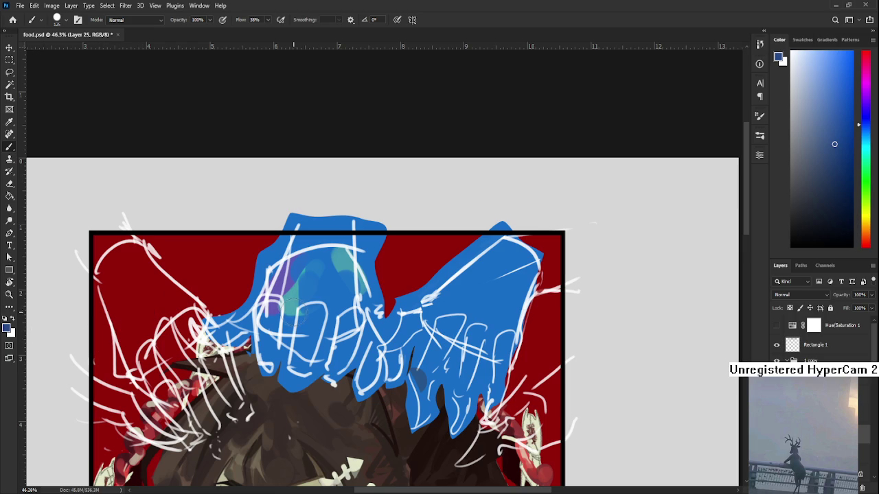
Step: Sample and darken the blue, then paint a dark-blue stroke down the left hand
left_click_drag(345, 269, 351, 289)
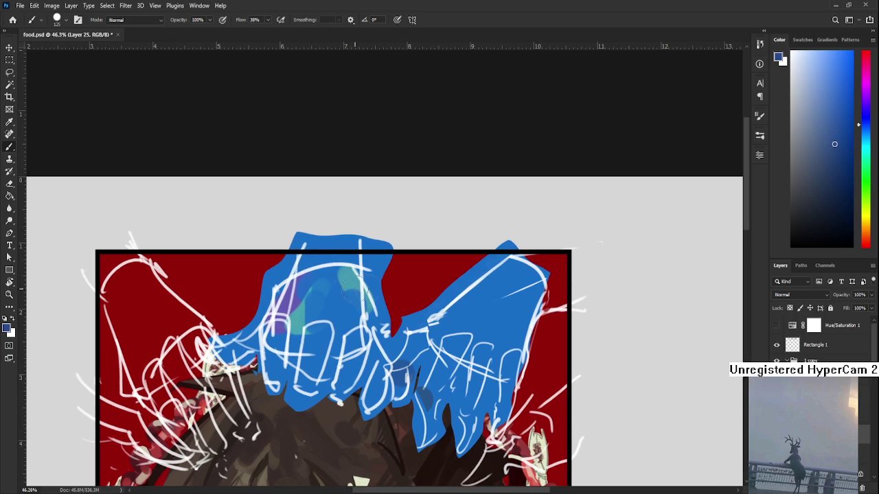
left_click_drag(356, 331, 364, 309)
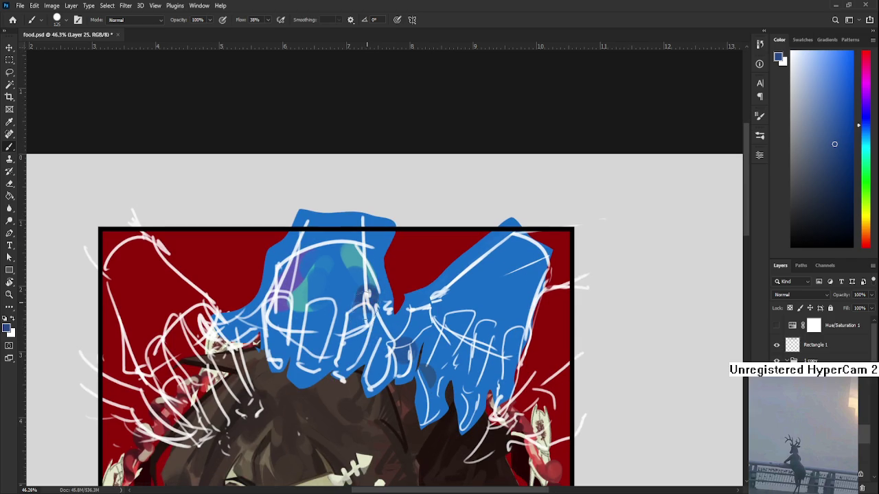
left_click(350, 293, "alt")
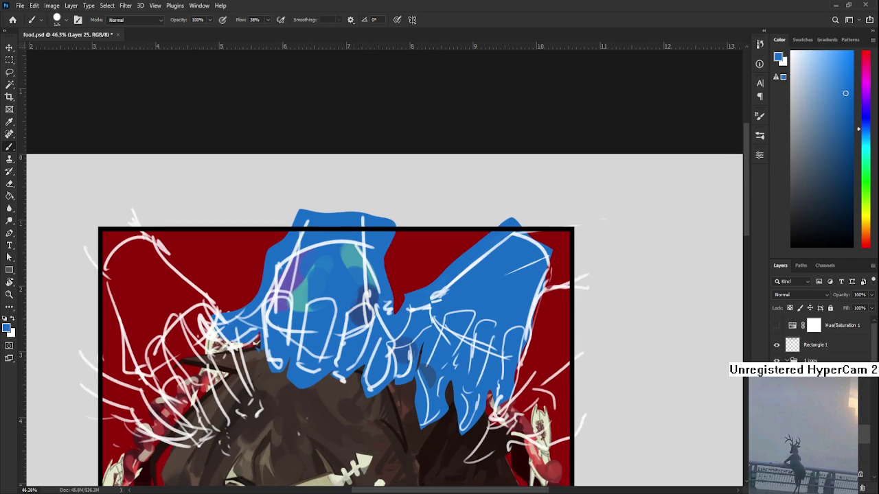
left_click(330, 320, "alt")
left_click(367, 314, "alt")
left_click(353, 314, "alt")
left_click(866, 122)
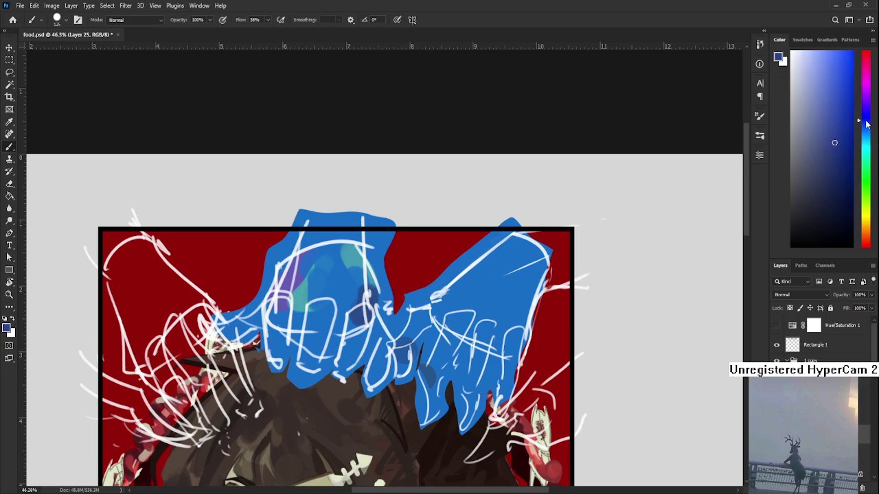
left_click(836, 164)
mouse_move(355, 294)
left_mouse_down()
mouse_move(362, 332)
mouse_move(336, 371)
left_mouse_up()
Step: Add dark-blue shading on the hand's left side with light-blue strokes over it
left_click(352, 317, "alt")
left_click(363, 309, "alt")
left_click(340, 328, "alt")
left_click(323, 313, "alt")
mouse_move(309, 308)
left_mouse_down()
mouse_move(326, 347)
mouse_move(333, 304)
left_mouse_up()
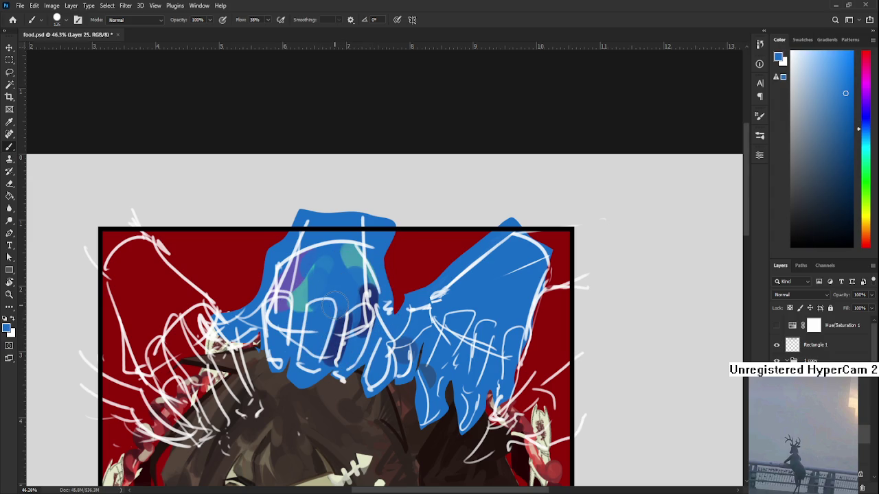
scroll(341, 271, "down", 1)
scroll(341, 271, "down", 1)
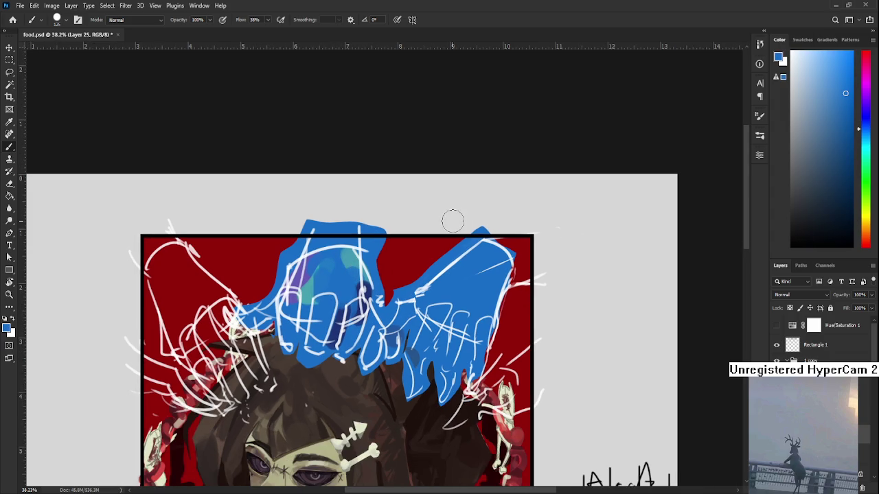
scroll(395, 294, "up", 1)
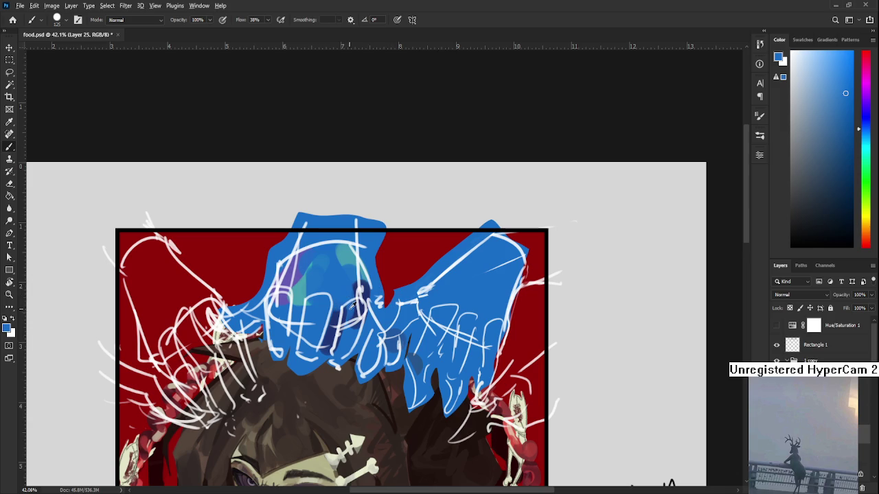
Step: Pick a darker navy, then switch to purple and paint purple strokes on the hand
left_click(332, 322, "alt")
left_click(821, 168)
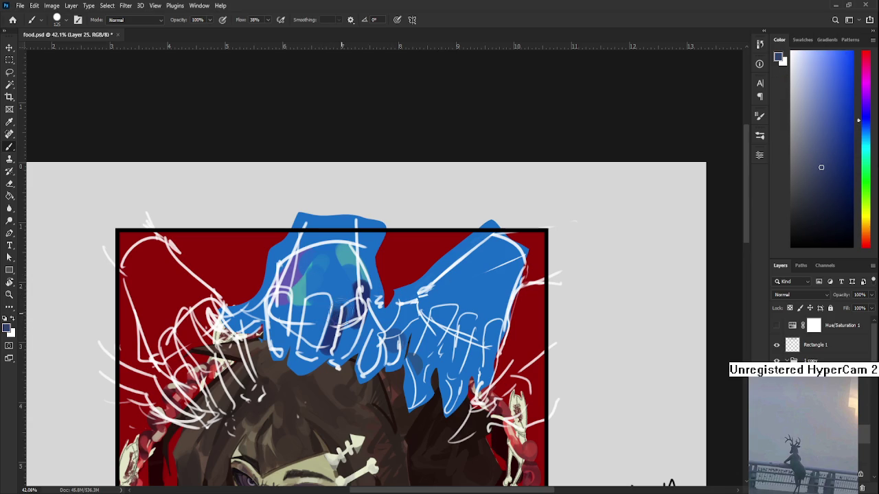
left_click(337, 315, "alt")
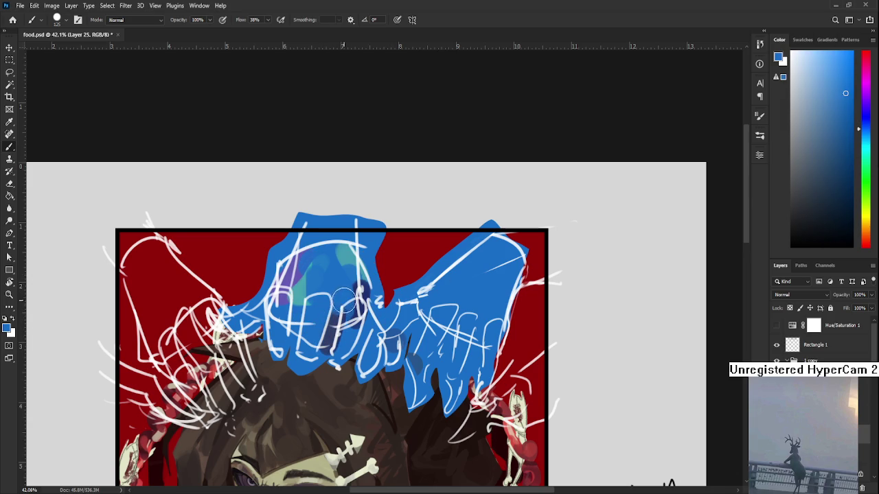
scroll(337, 293, "up", 1)
left_click(333, 333, "alt")
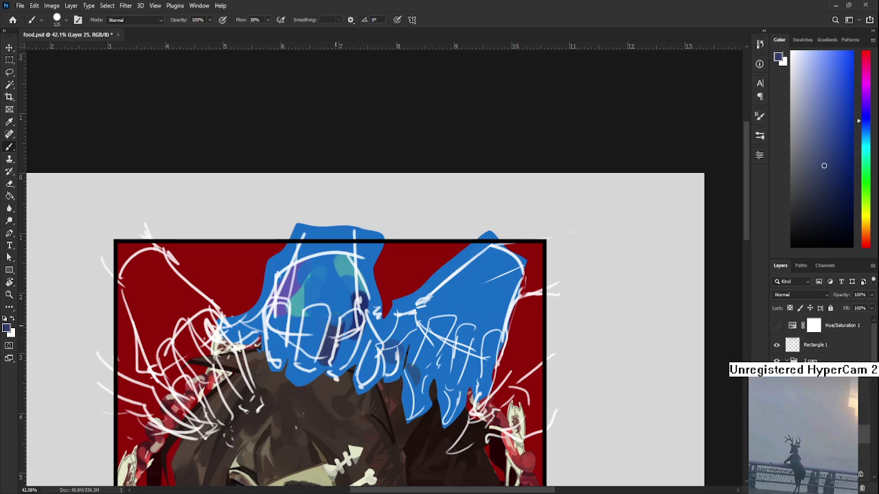
left_click(287, 288, "alt")
left_click_drag(288, 278, 280, 295)
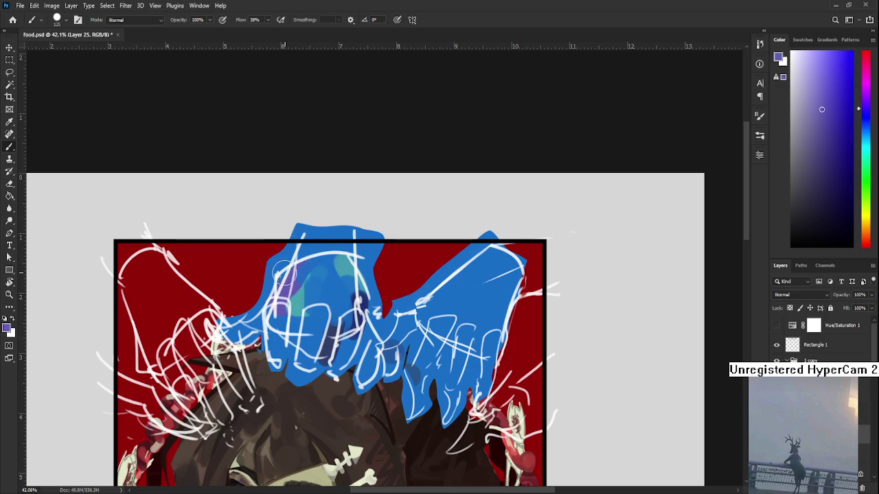
Step: Darken the purple and paint more purple and dark shading over the fingers
left_click(825, 108)
left_click(831, 110)
left_click(865, 111)
mouse_move(288, 281)
left_mouse_down()
mouse_move(281, 319)
mouse_move(291, 323)
left_mouse_up()
left_click_drag(335, 257, 312, 306)
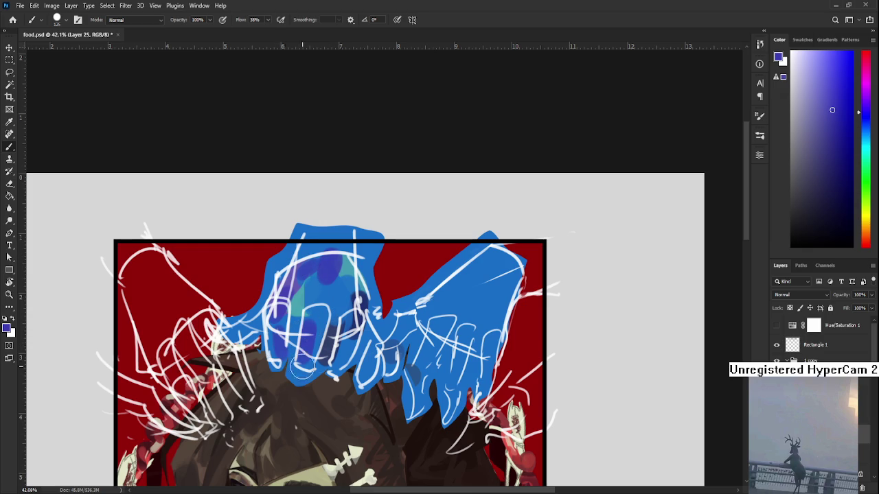
left_click_drag(379, 331, 374, 357)
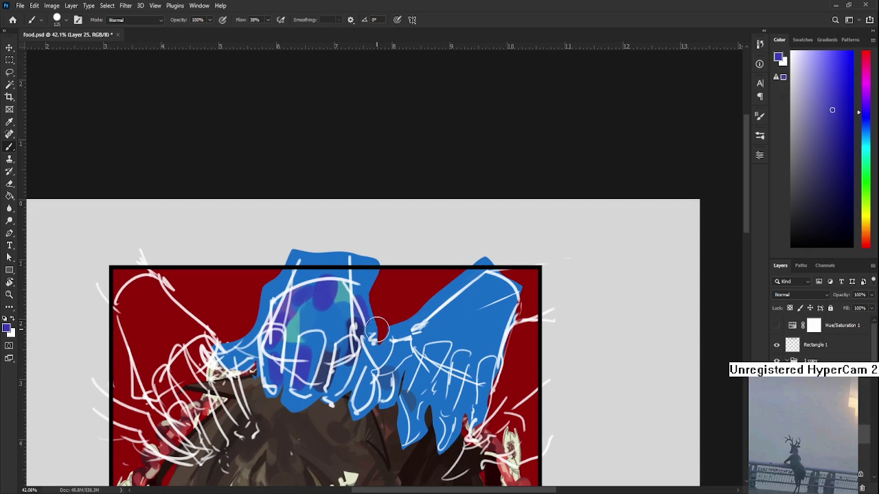
scroll(376, 333, "down", 1)
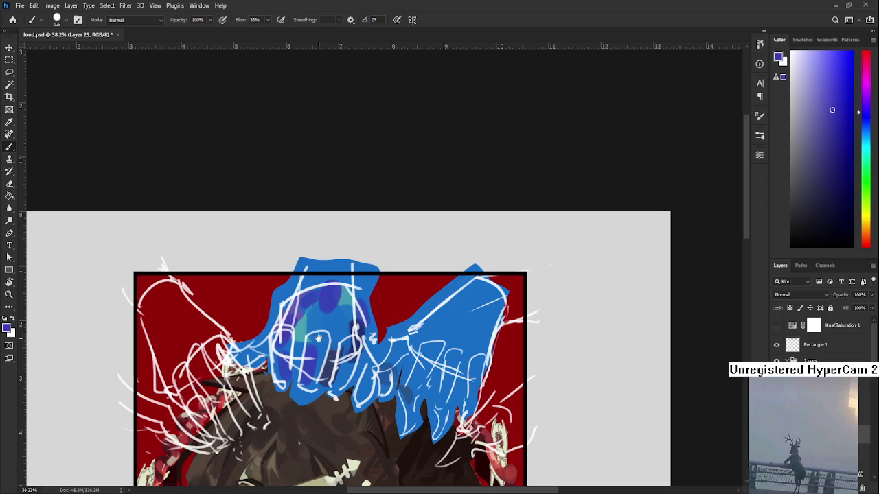
Step: Add small dark-blue marks and darker violet-blue shading to the left hand
left_click_drag(317, 338, 320, 341)
left_click_drag(326, 305, 349, 294)
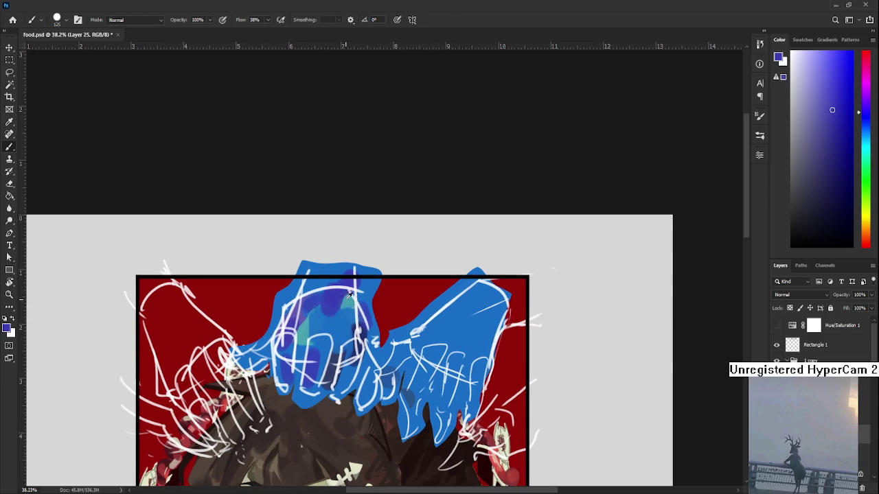
left_click(346, 305, "alt")
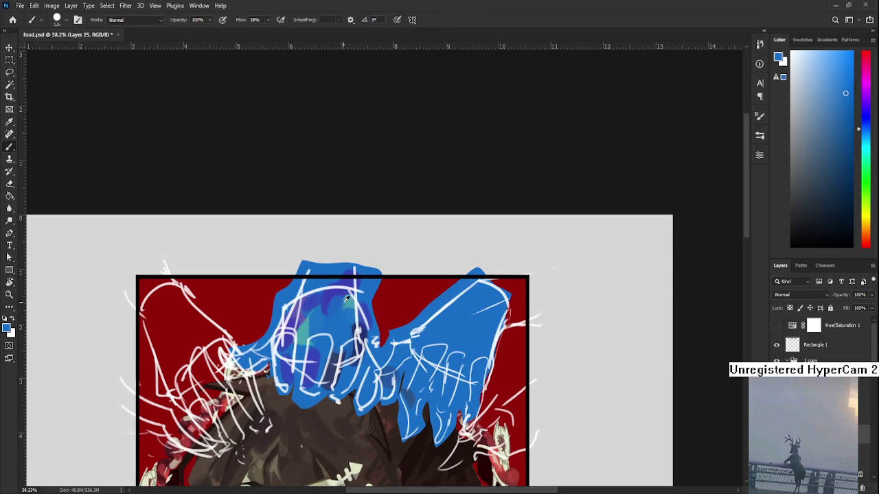
left_click(337, 295, "alt")
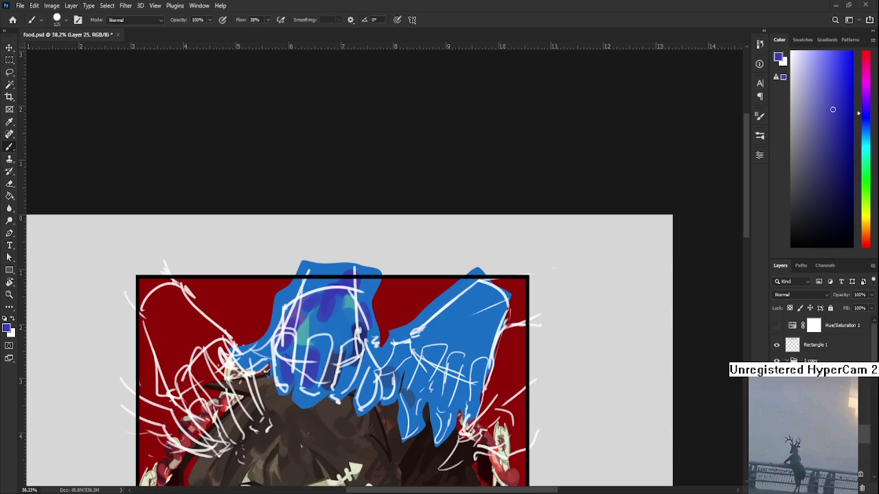
left_click_drag(327, 319, 332, 327)
Step: Dab dark-blue accents on the left hand and erase stray sketch lines along its edge
mouse_move(329, 324)
left_mouse_down()
mouse_move(313, 306)
mouse_move(308, 331)
left_mouse_up()
left_click(317, 310, "alt")
left_click(314, 314, "alt")
left_click(322, 324, "alt")
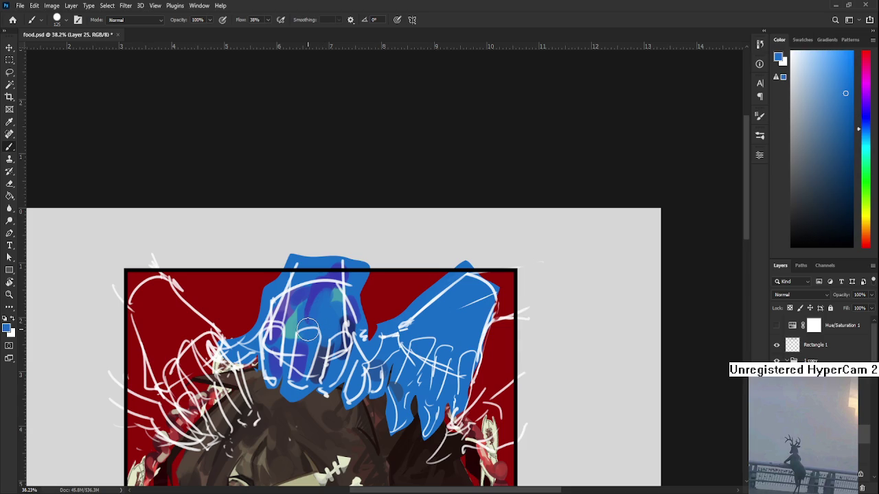
scroll(307, 331, "down", 1)
scroll(307, 332, "up", 2)
key("e")
mouse_move(249, 314)
left_mouse_down()
mouse_move(251, 330)
mouse_move(263, 283)
left_mouse_up()
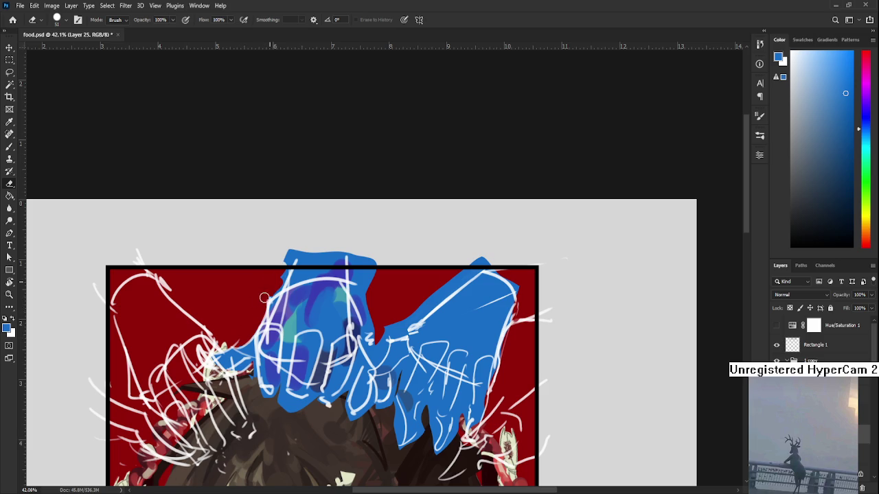
Step: Erase the excess blue on the right hand's upper-left edge and between the two hands
mouse_move(348, 246)
left_mouse_down()
mouse_move(311, 250)
mouse_move(340, 258)
mouse_move(312, 276)
mouse_move(306, 297)
mouse_move(323, 299)
mouse_move(321, 364)
mouse_move(320, 342)
mouse_move(374, 317)
mouse_move(408, 274)
mouse_move(384, 309)
left_mouse_up()
left_click_drag(426, 278, 378, 306)
scroll(371, 295, "down", 3)
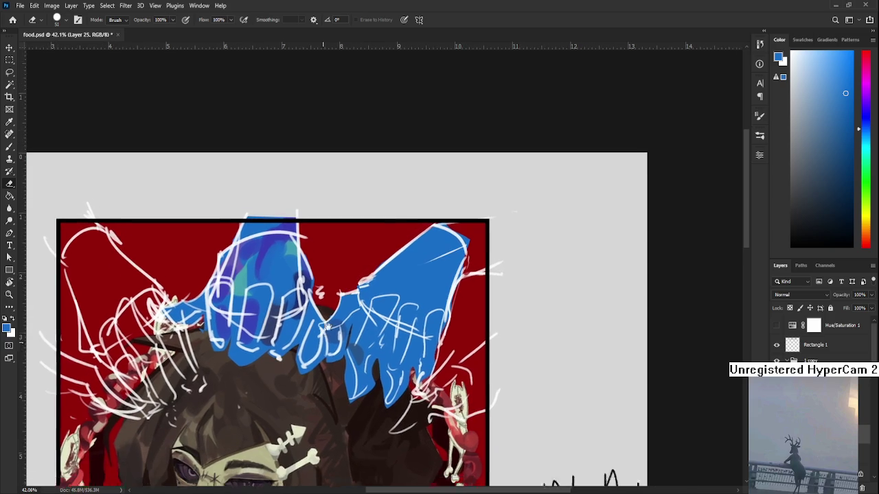
scroll(353, 288, "down", 2)
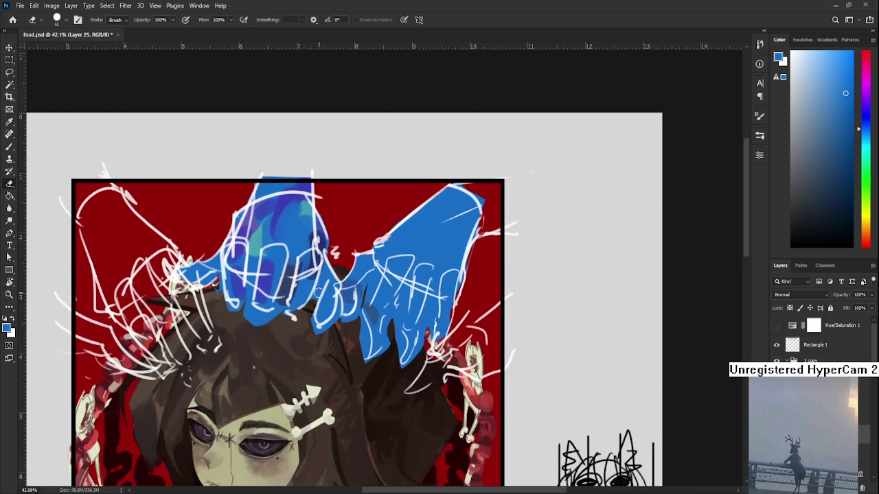
left_click_drag(317, 299, 326, 274)
scroll(329, 274, "down", 1)
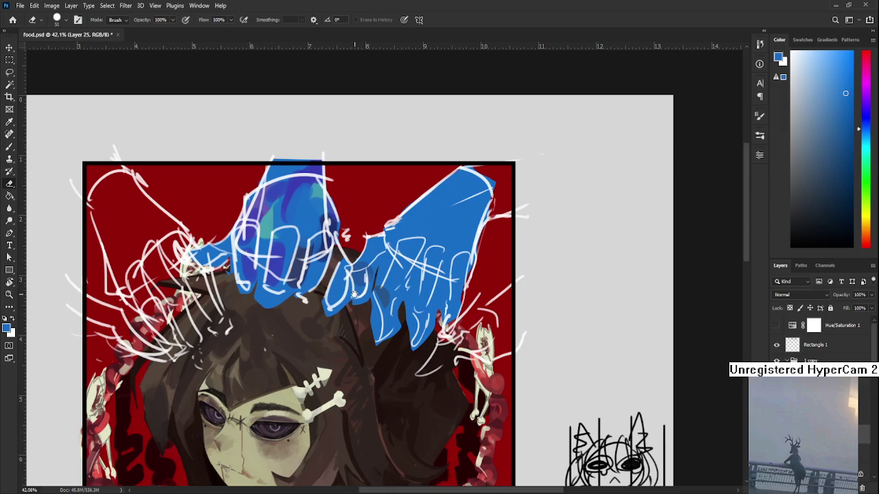
scroll(347, 294, "up", 3)
Step: Erase the blue along the hands' lower edge so the hair shows beneath
key("b")
key("e")
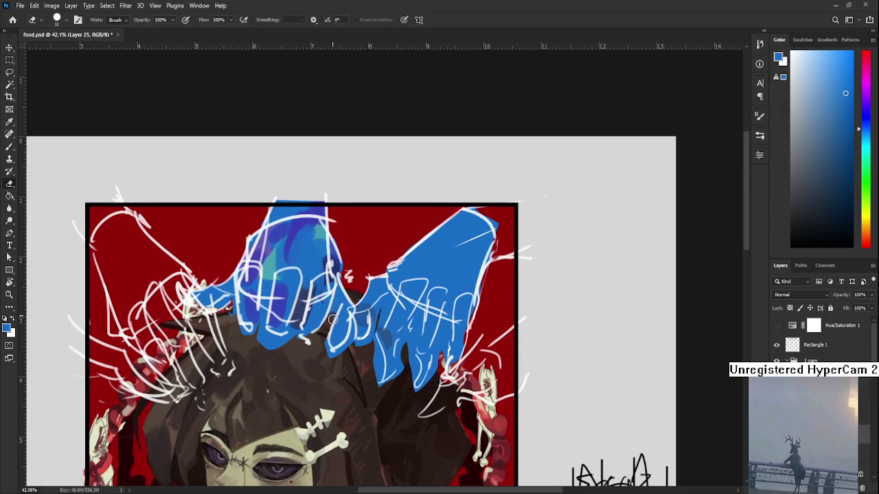
mouse_move(265, 350)
left_mouse_down()
mouse_move(260, 326)
mouse_move(245, 353)
left_mouse_up()
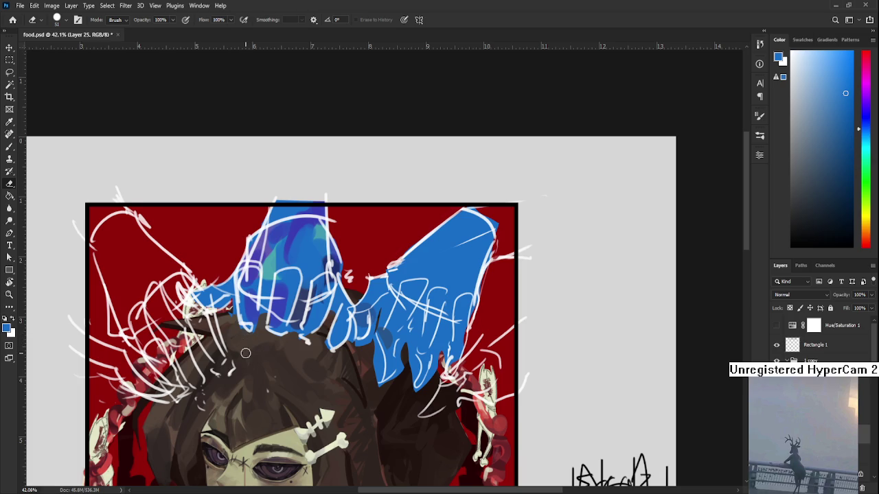
left_click_drag(310, 332, 270, 379)
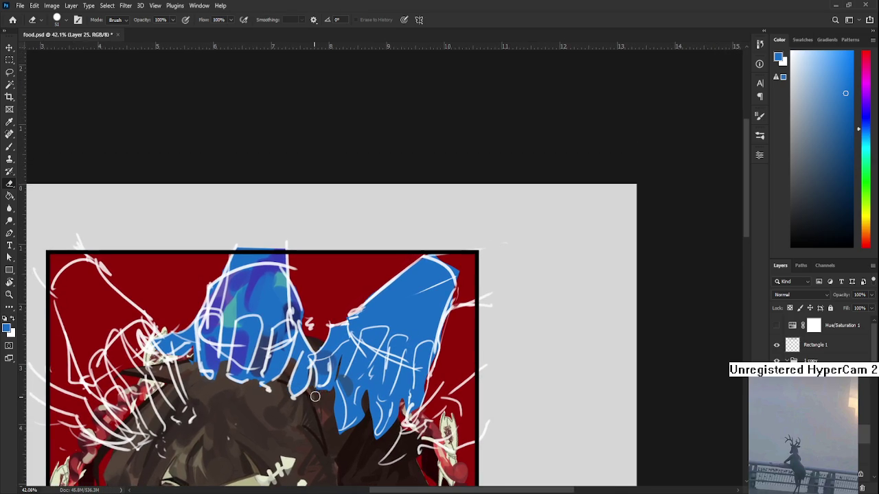
left_click_drag(315, 397, 315, 398)
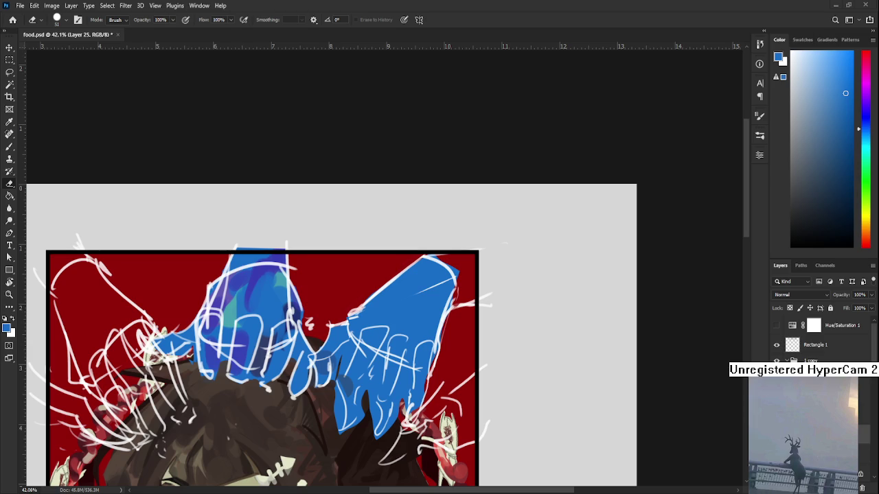
key("b")
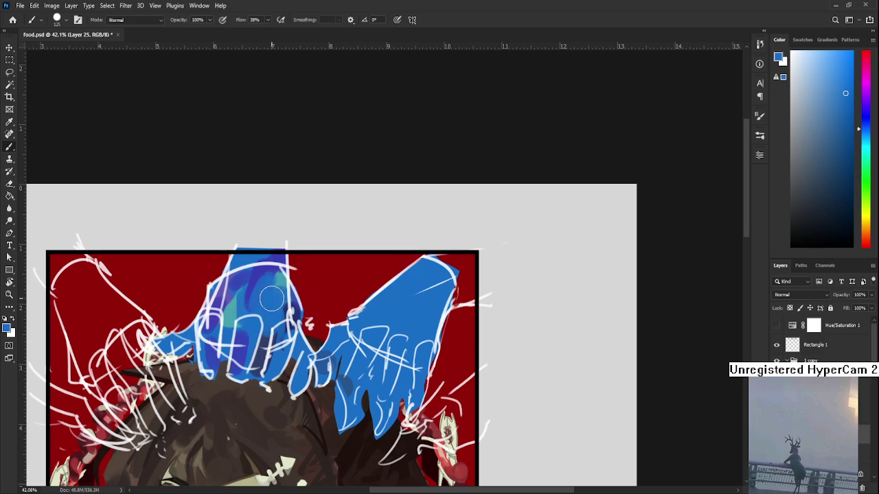
left_click(250, 282, "alt")
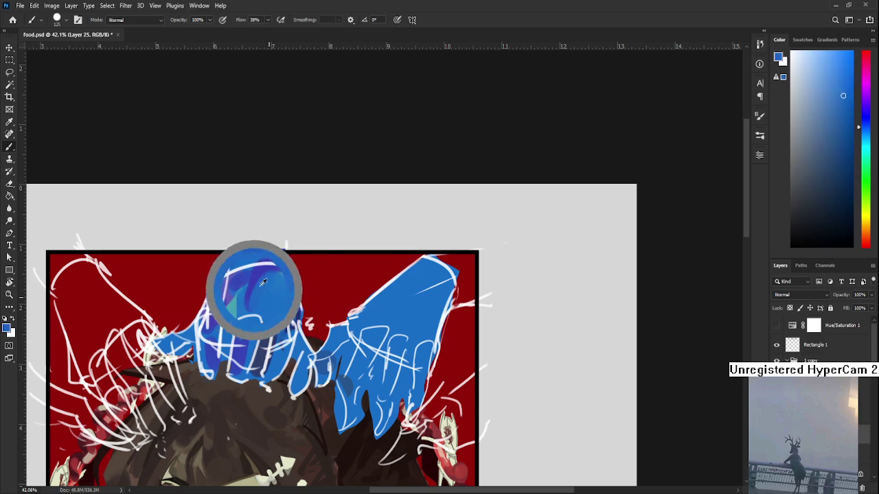
left_click(249, 292, "alt")
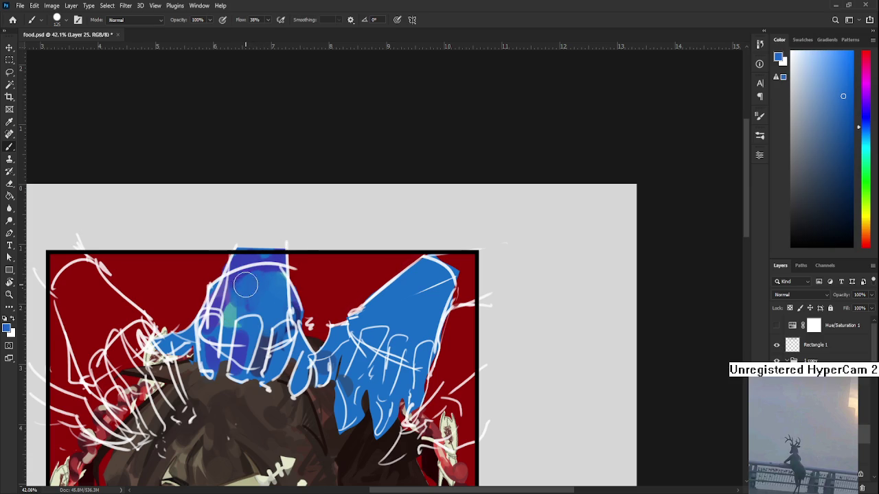
mouse_move(268, 312)
left_mouse_down()
mouse_move(284, 371)
mouse_move(308, 312)
mouse_move(298, 386)
left_mouse_up()
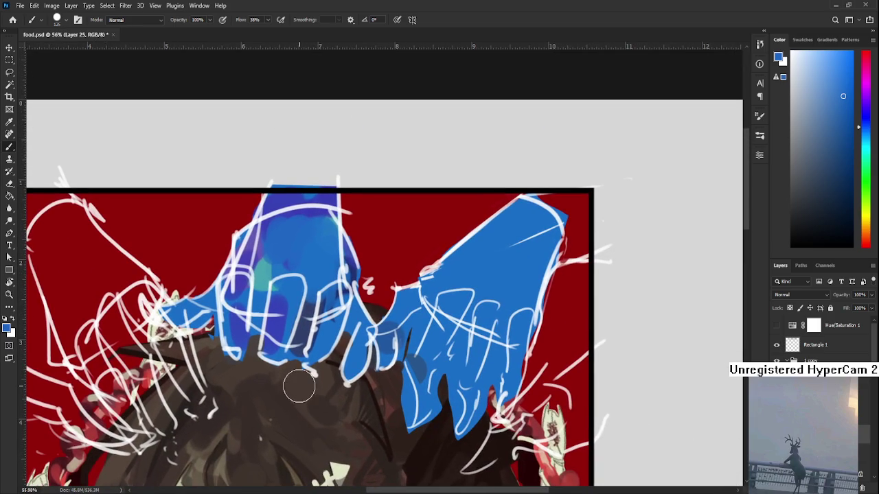
key("e")
mouse_move(292, 349)
left_mouse_down()
mouse_move(300, 349)
mouse_move(306, 402)
mouse_move(289, 400)
left_mouse_up()
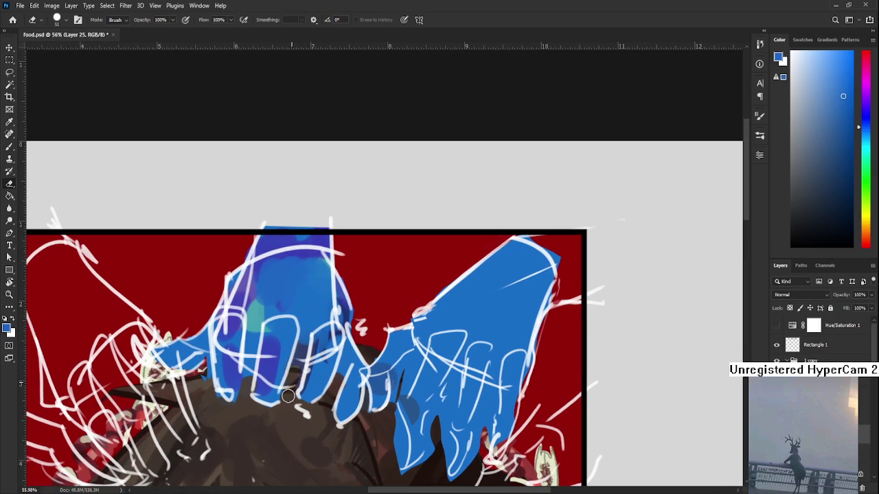
left_click_drag(243, 362, 250, 386)
scroll(248, 410, "down", 2)
scroll(275, 343, "down", 2)
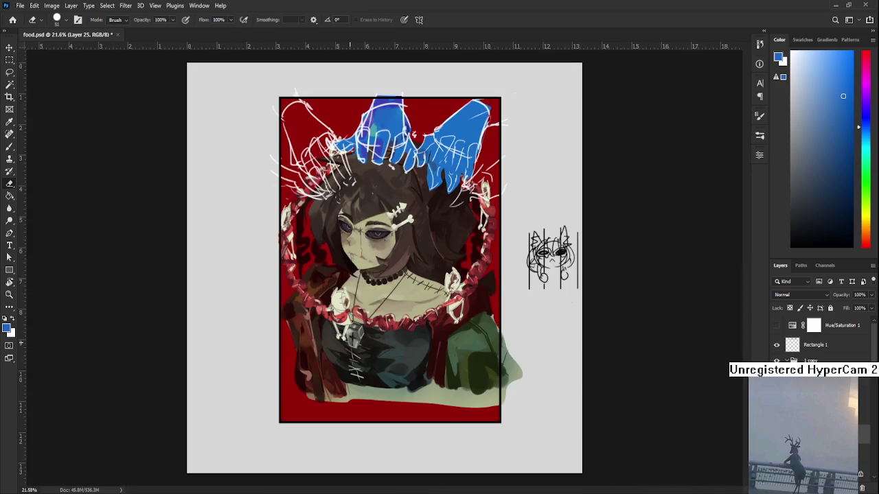
scroll(386, 248, "up", 2)
scroll(345, 352, "up", 3)
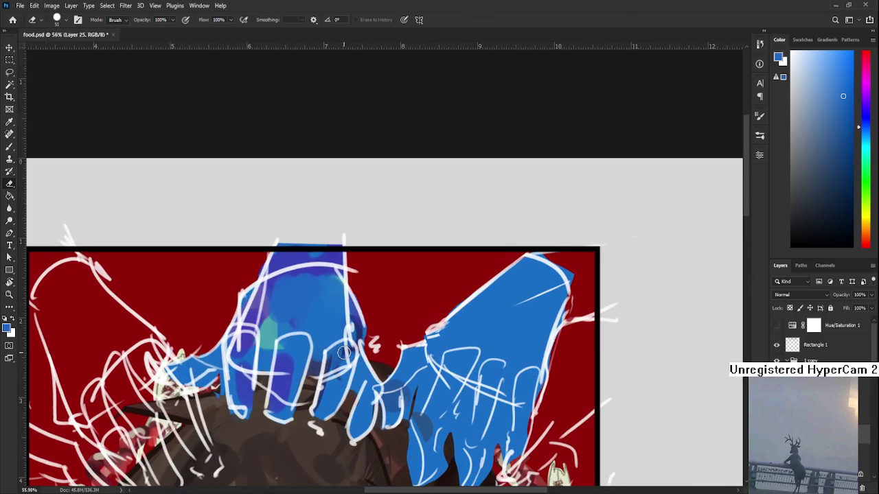
scroll(344, 352, "down", 1)
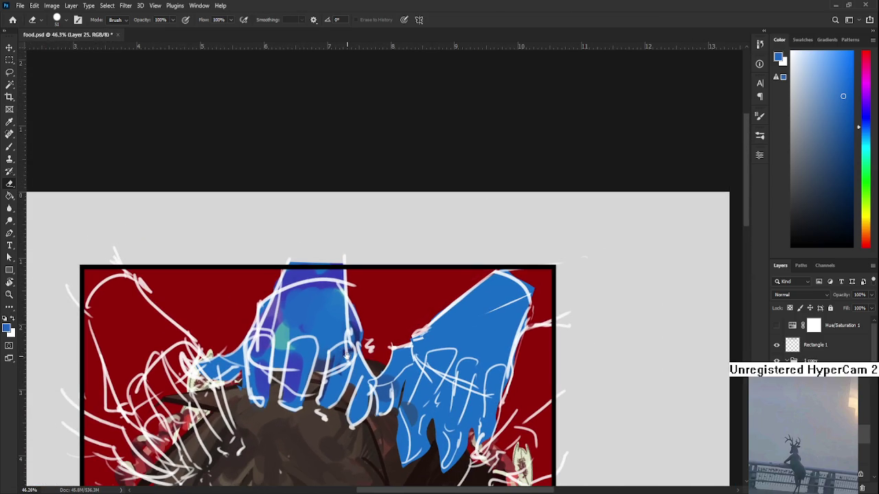
scroll(336, 343, "down", 2)
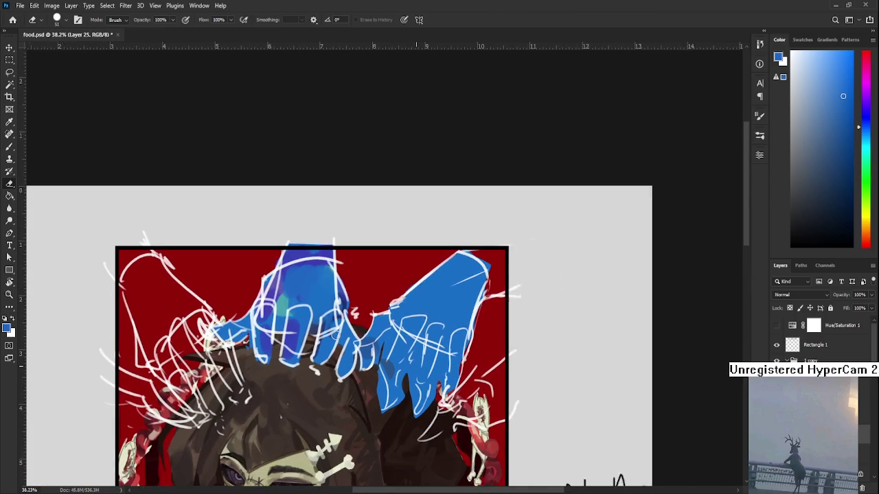
scroll(335, 334, "down", 1)
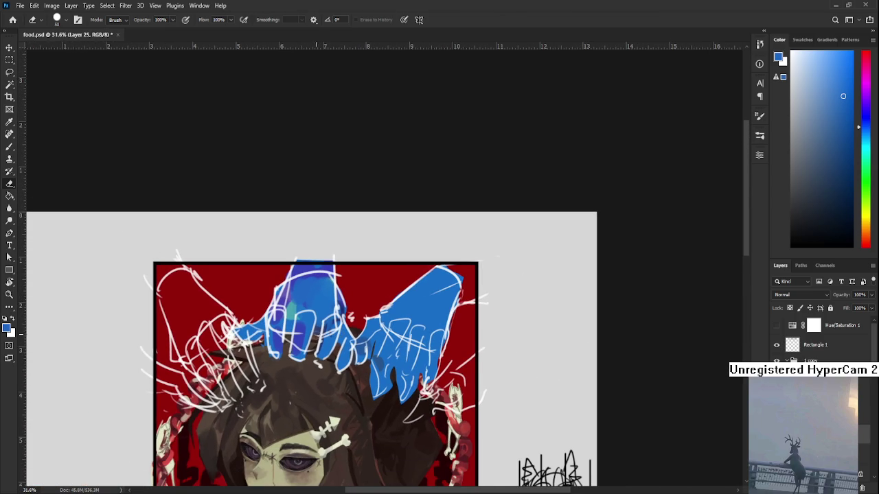
scroll(316, 336, "up", 2)
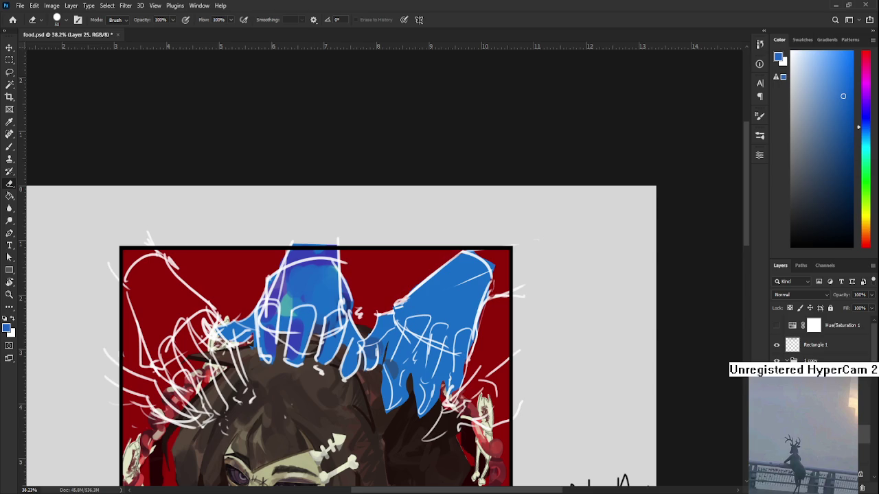
key("ctrl+comma")
key("ctrl+comma")
key("ctrl+comma")
key("ctrl+comma")
key("ctrl+comma")
key("ctrl+comma")
scroll(396, 357, "up", 1)
Step: Lasso-select the blue hand area and copy it onto new layers with Ctrl+J
key("l")
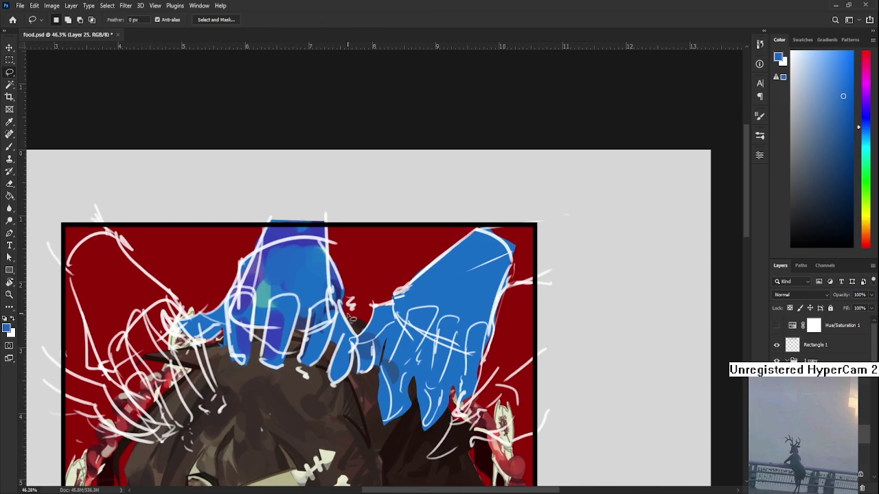
mouse_move(357, 333)
left_mouse_down()
mouse_move(347, 281)
mouse_move(377, 276)
left_mouse_up()
key("ctrl+j")
key("ctrl+comma")
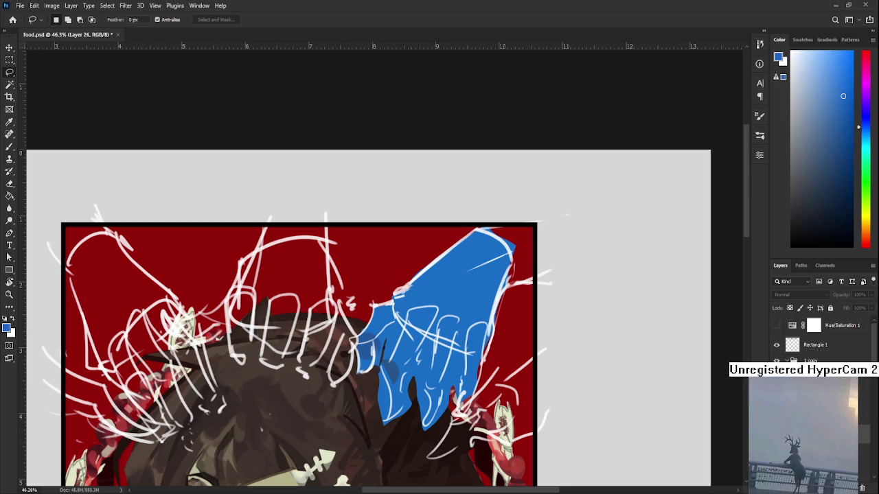
left_click_drag(356, 336, 358, 329)
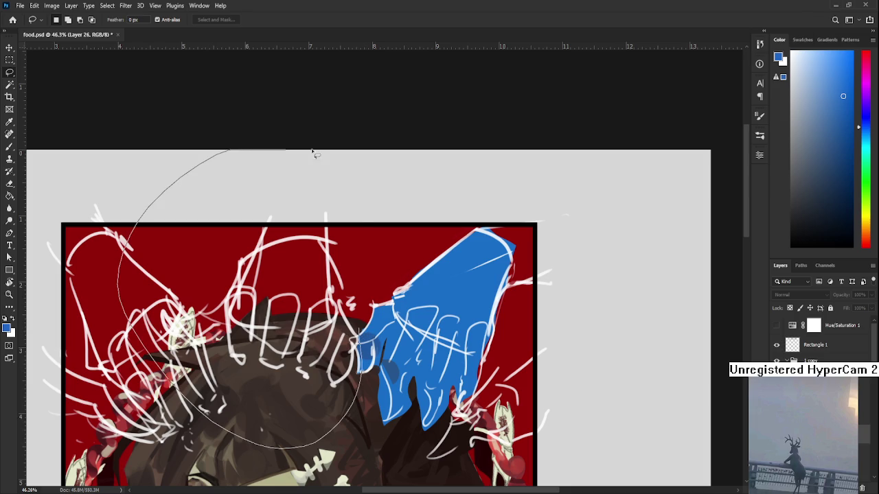
key("ctrl+j")
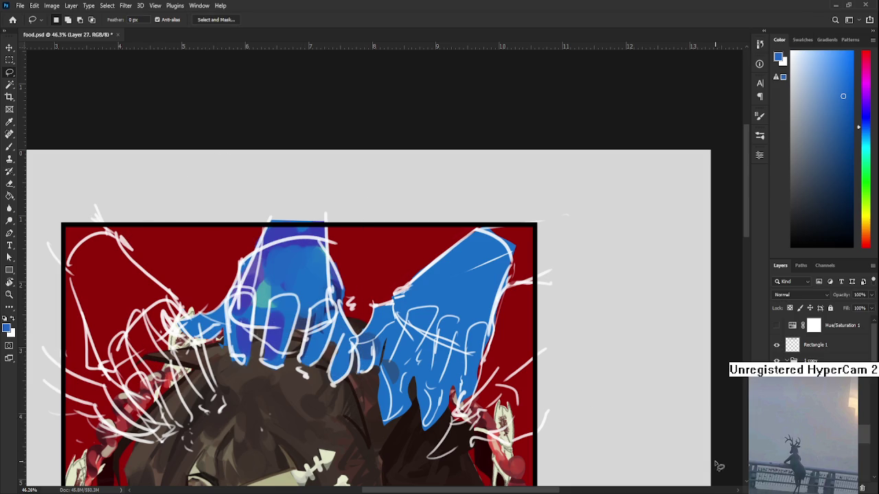
Step: Undo and redo through the history until only the left blue hand remains
key("ctrl+z")
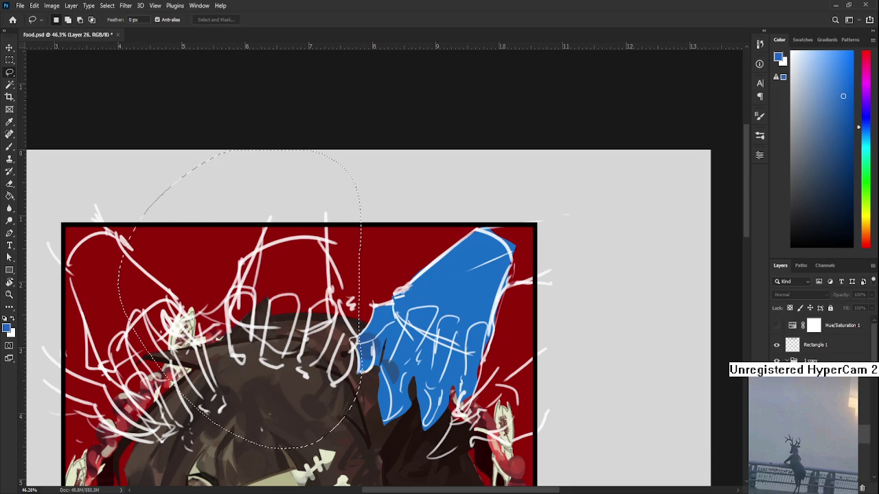
key("ctrl+shift+z")
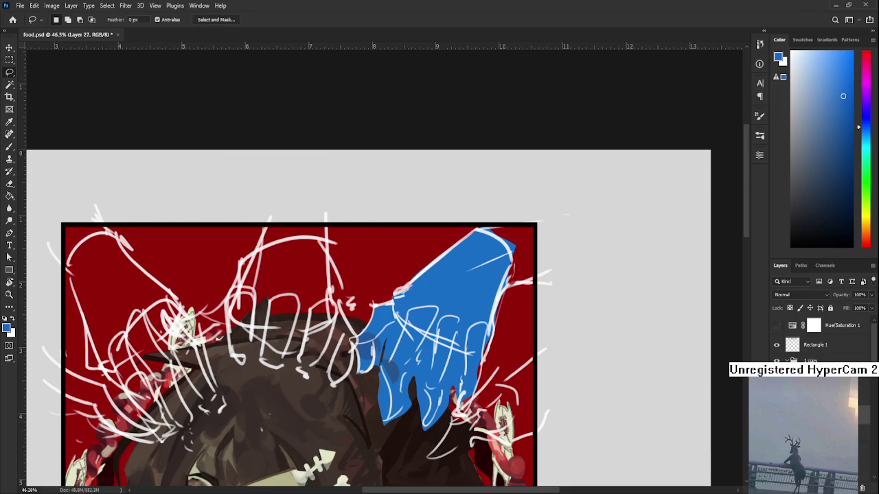
key("ctrl+shift+z")
key("ctrl+shift+z")
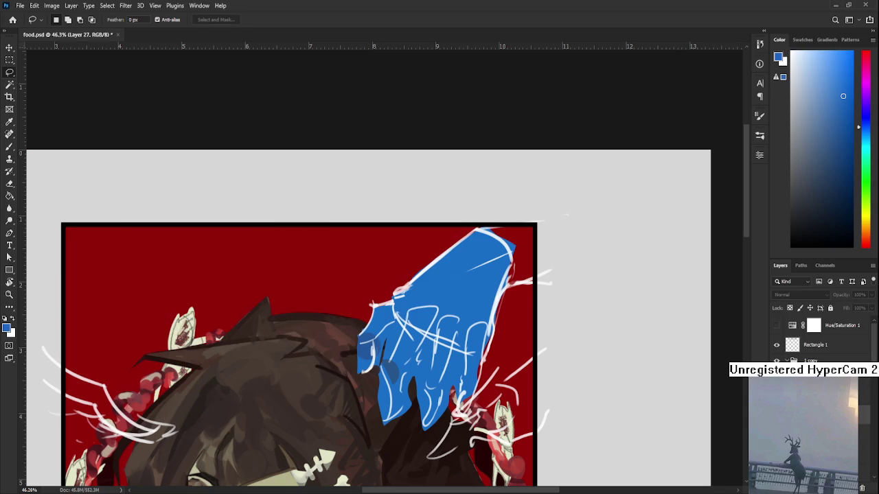
key("ctrl+z")
key("ctrl+z")
key("ctrl+z")
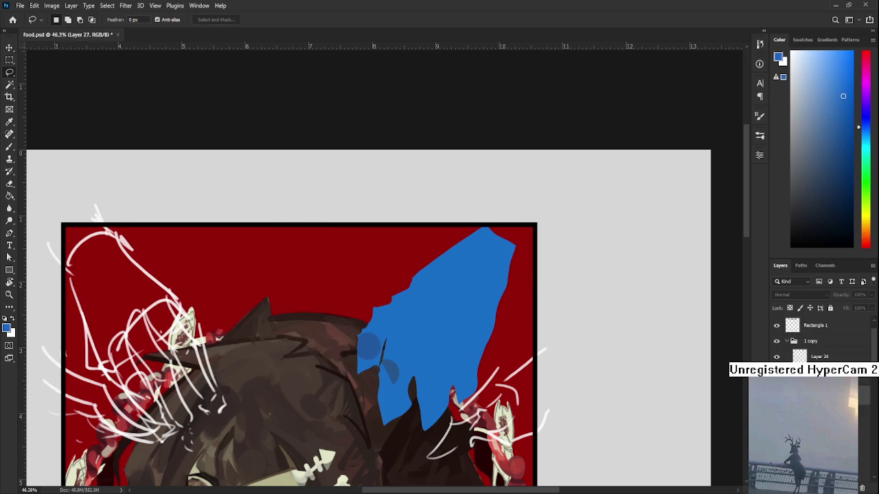
key("ctrl+z")
key("ctrl+z")
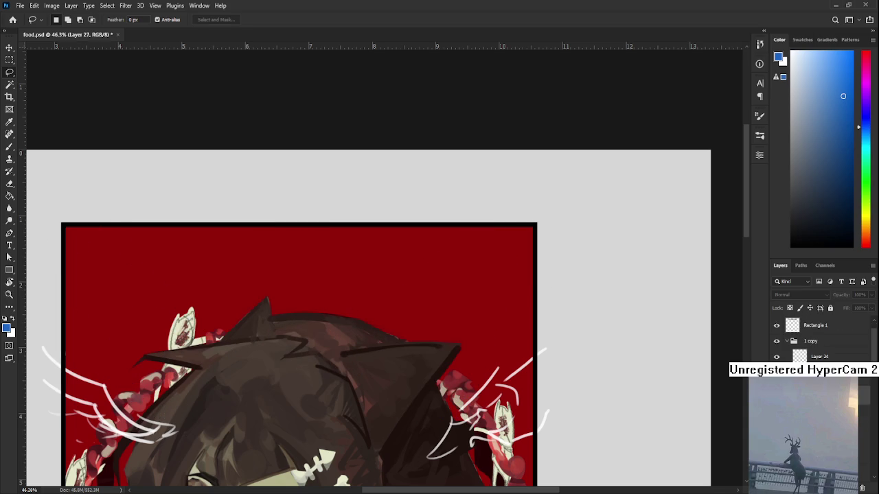
key("ctrl+z")
key("ctrl+z")
key("ctrl+z")
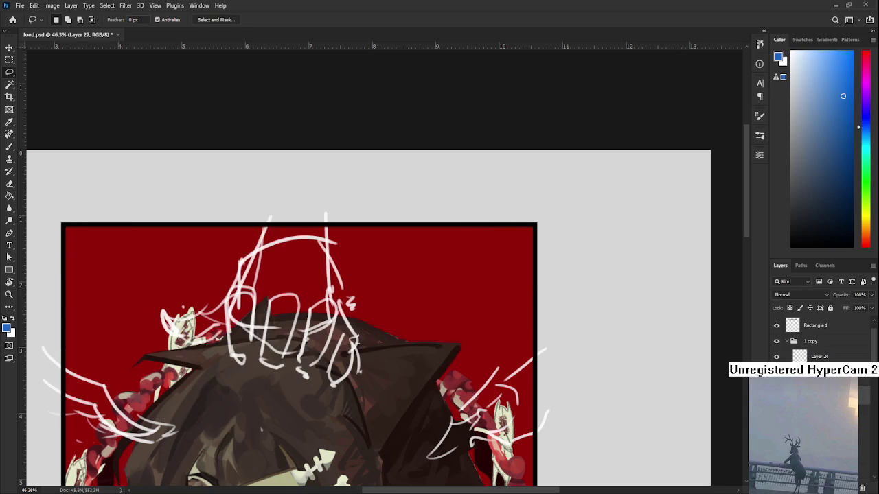
key("ctrl+z")
key("ctrl+z")
key("ctrl+z")
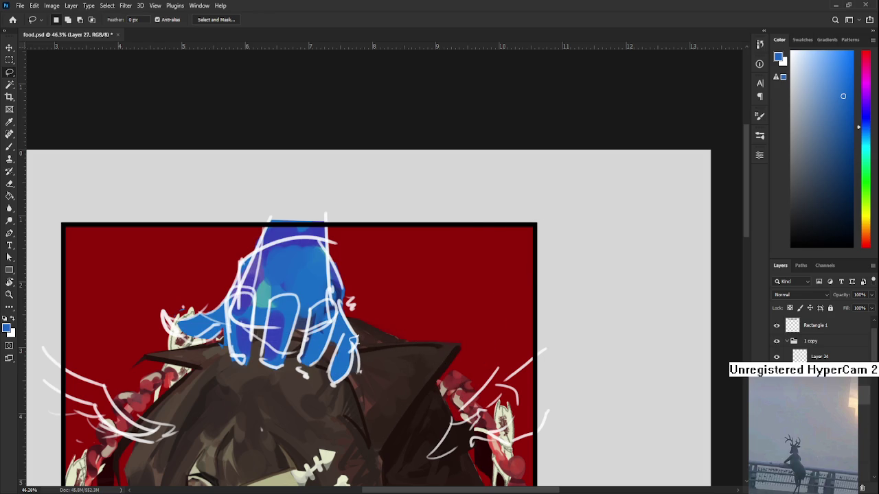
key("ctrl+z")
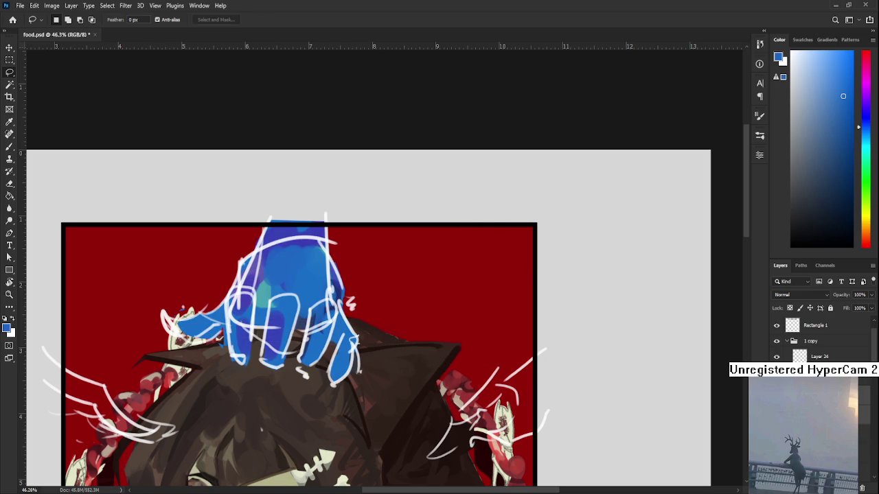
key("ctrl+z")
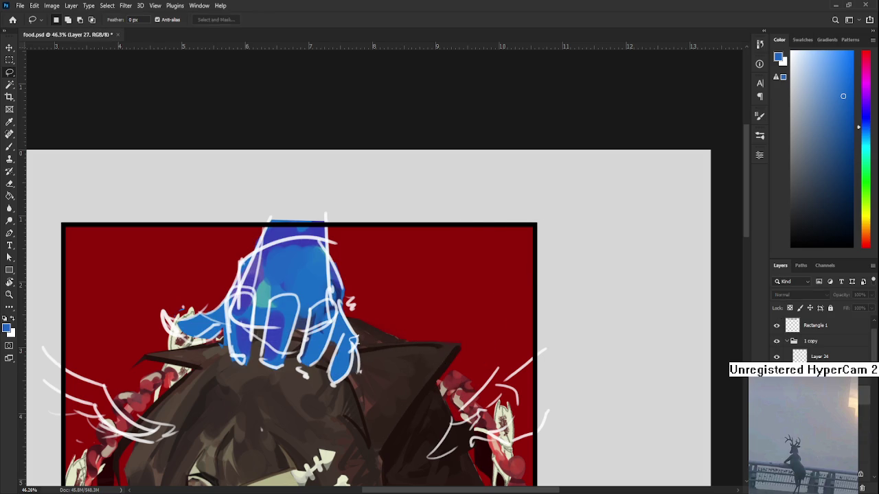
scroll(161, 283, "up", 2)
Step: Erase the stray white sketch strokes to the left of the hand
key("e")
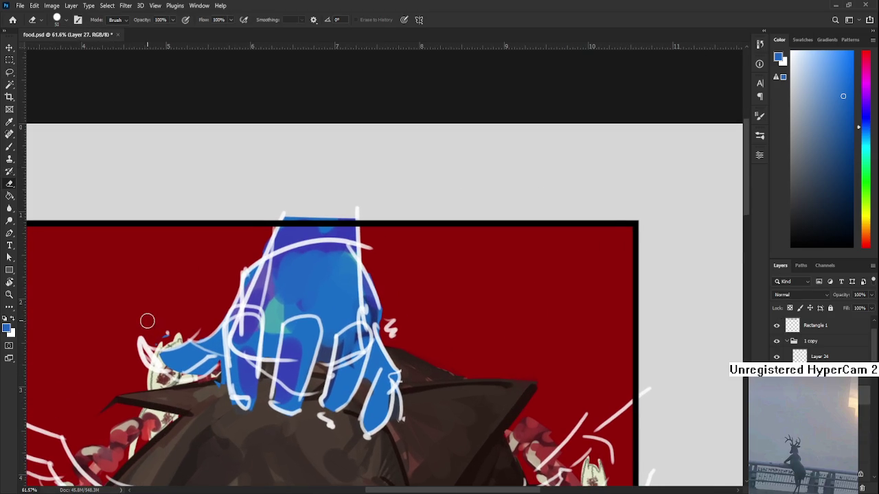
left_click_drag(151, 341, 158, 336)
left_click_drag(280, 308, 319, 339)
Step: Sample the hand's blue and paint over the white outline along its top and upper left
key("b")
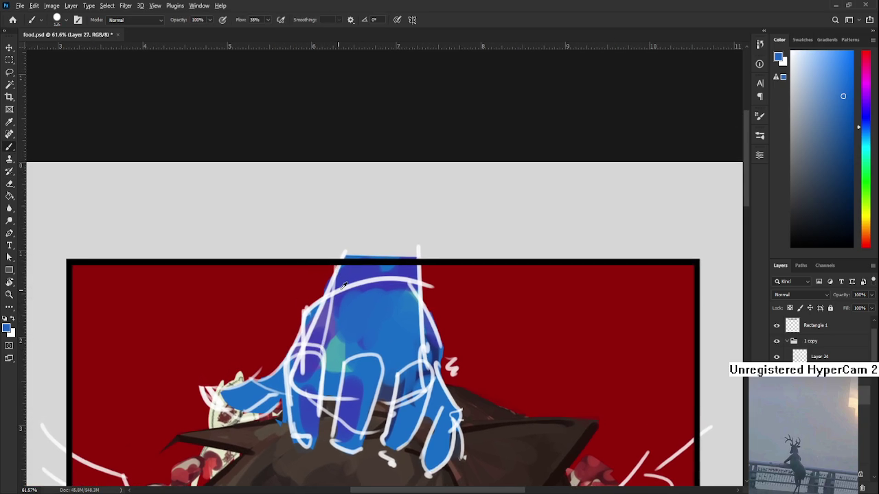
key("x")
mouse_move(363, 284)
left_mouse_down()
mouse_move(310, 315)
mouse_move(292, 295)
left_mouse_up()
left_click(302, 343, "alt")
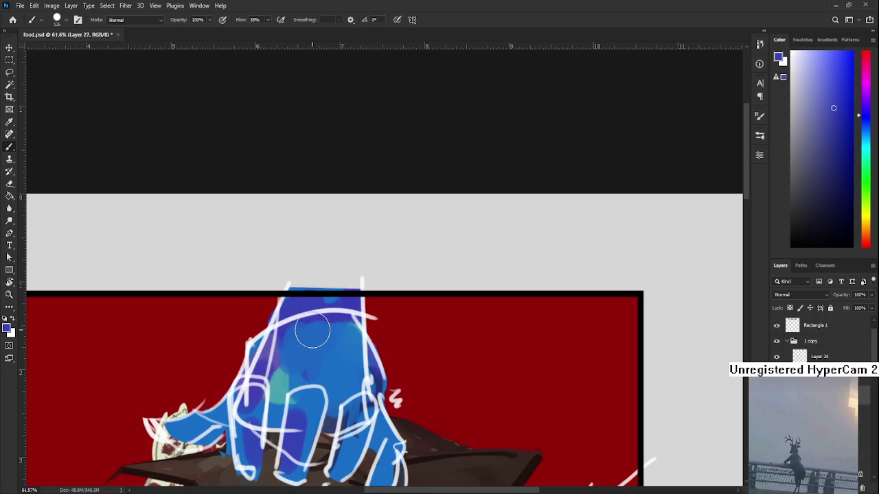
left_click(298, 315, "alt")
left_click_drag(297, 316, 297, 315)
left_click_drag(293, 303, 281, 354)
scroll(346, 128, "down", 5, "alt")
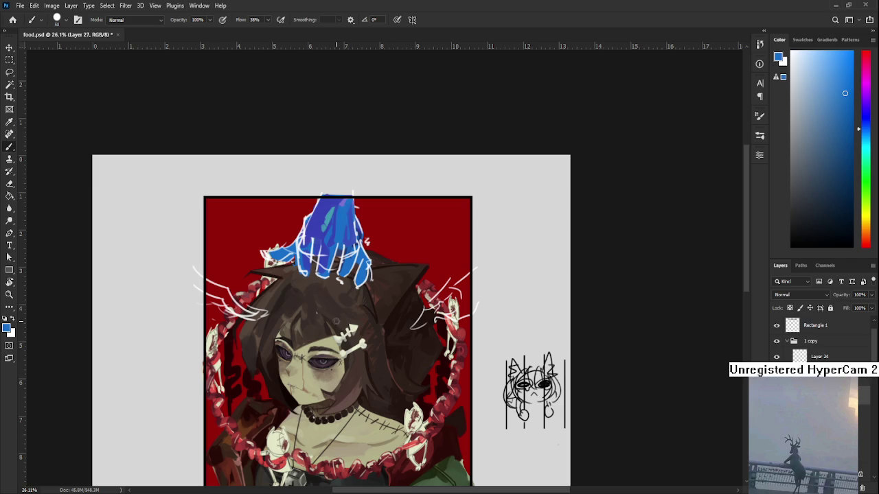
Step: Zoom out to review the shaded blue hand and the whole portrait
scroll(348, 254, "up", 2)
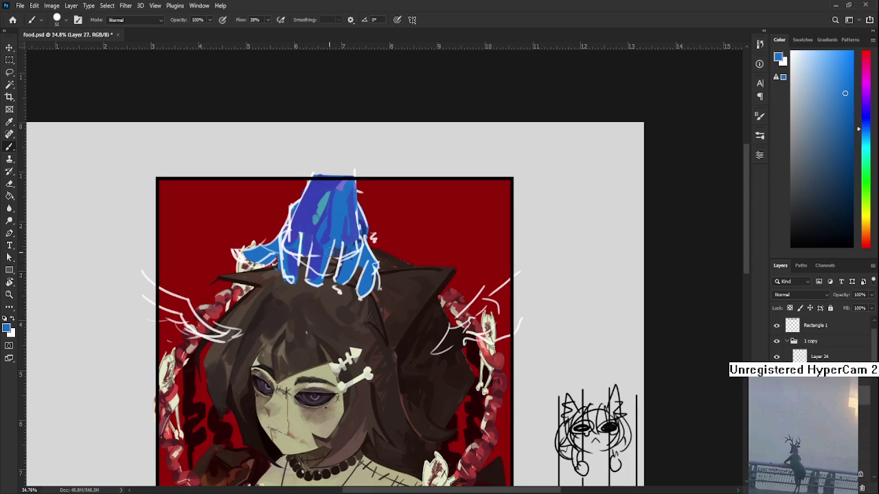
Step: Sample purple-blue, sky-blue and deeper saturated blues from the hand
left_click(318, 217, "alt")
left_click(315, 212, "alt")
scroll(295, 294, "up", 2)
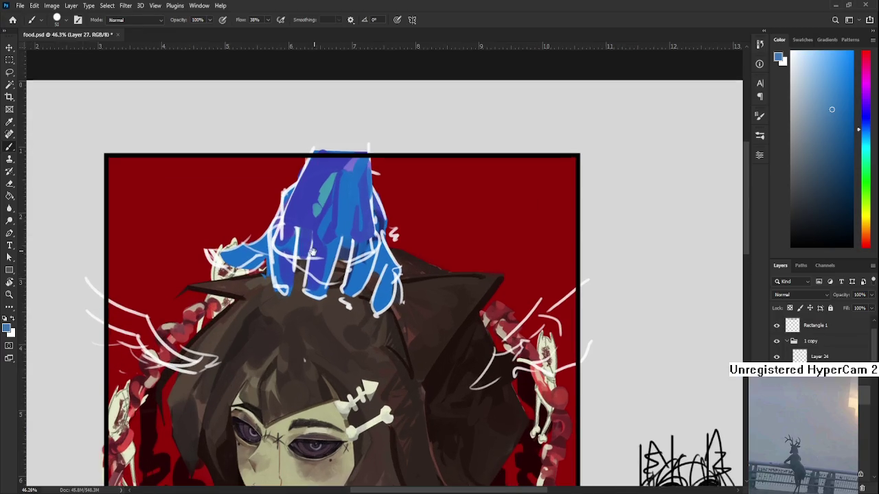
scroll(295, 294, "down", 3)
left_click_drag(296, 295, 307, 273)
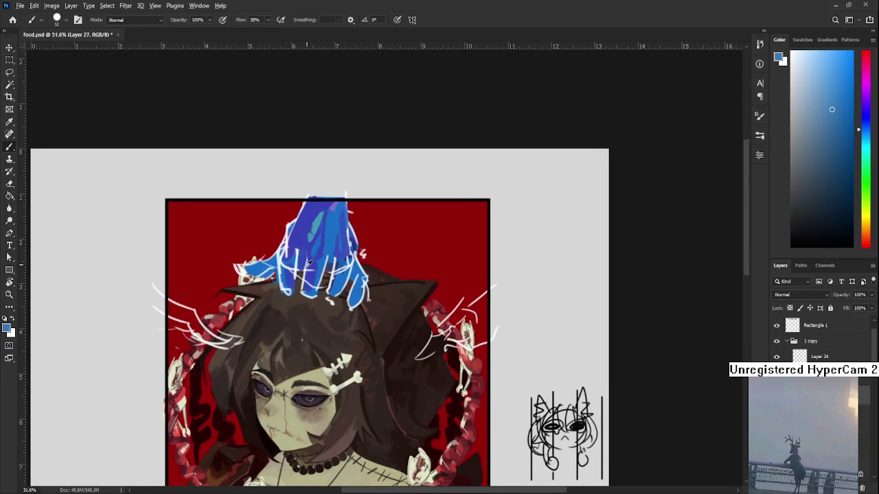
left_click(308, 271, "alt")
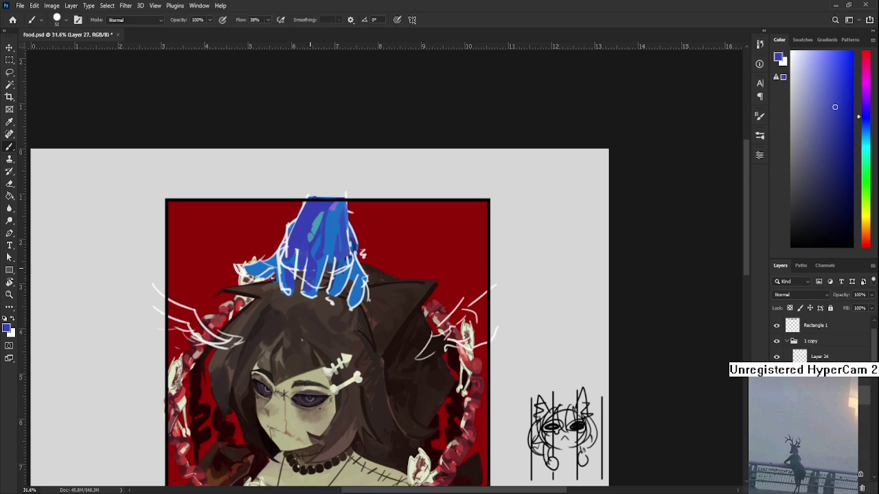
key("e")
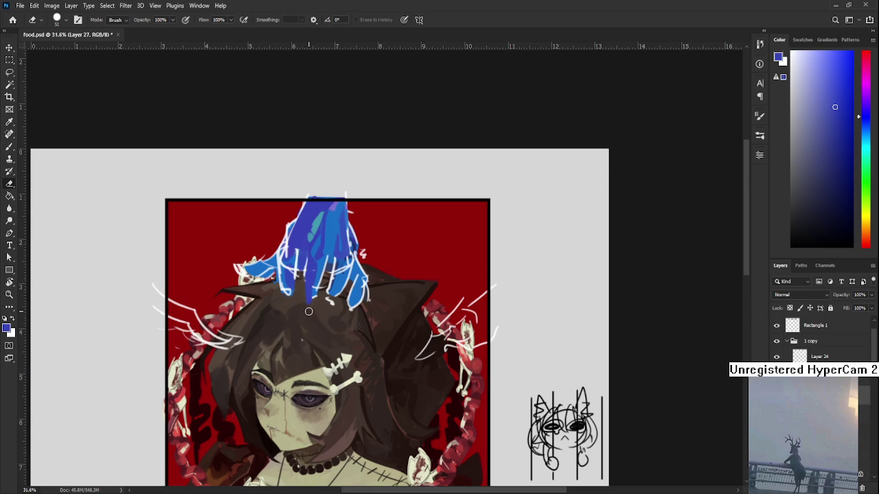
key("b")
left_click(317, 269, "alt")
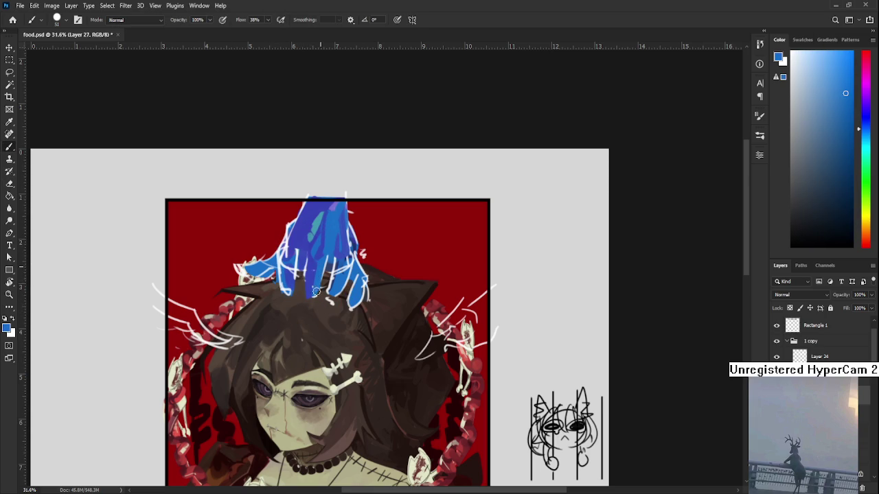
key("e")
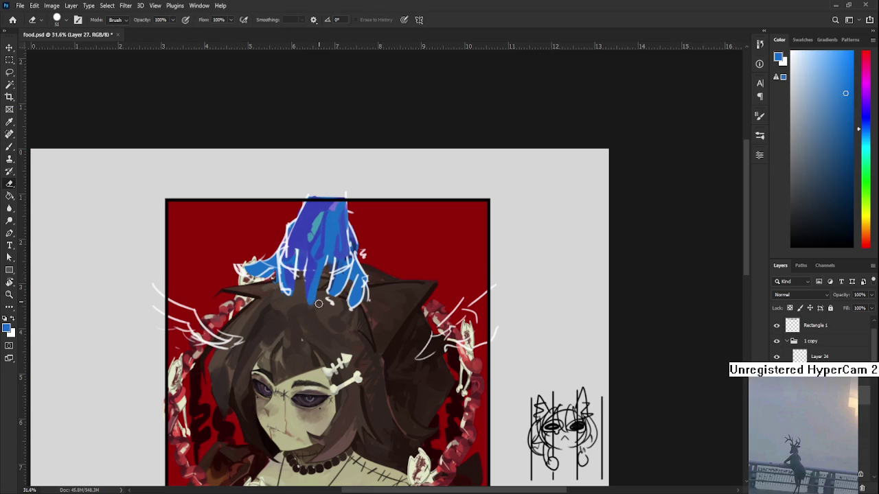
key("b")
left_click(314, 292, "alt")
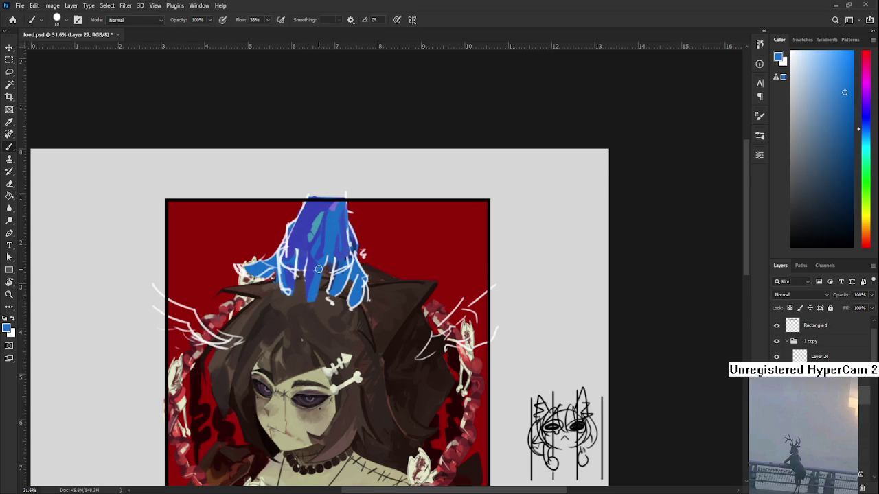
left_click(310, 278, "alt")
key("e")
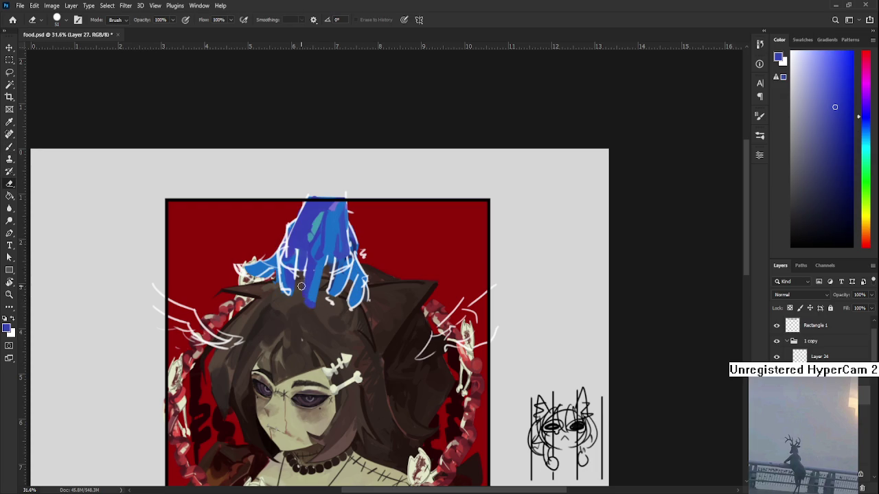
key("b")
Step: Sample a range of lighter and slightly different blues across the hand's shading
left_click(319, 260, "alt")
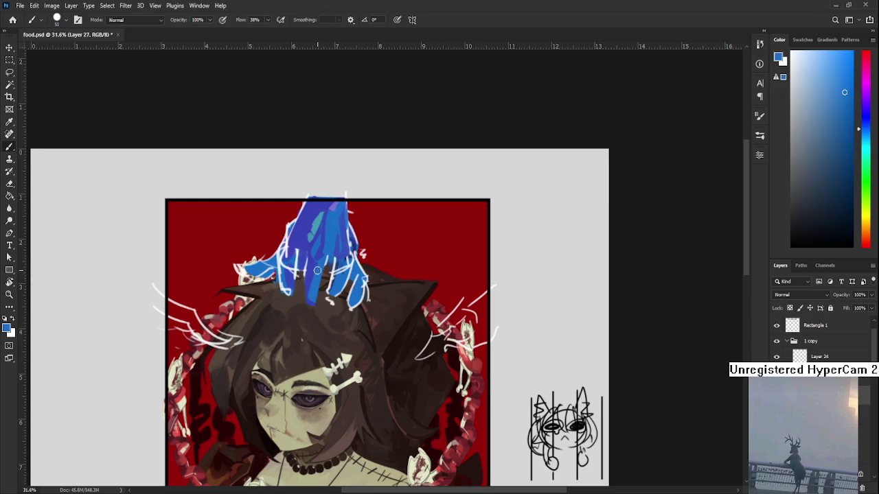
left_click(314, 281, "alt")
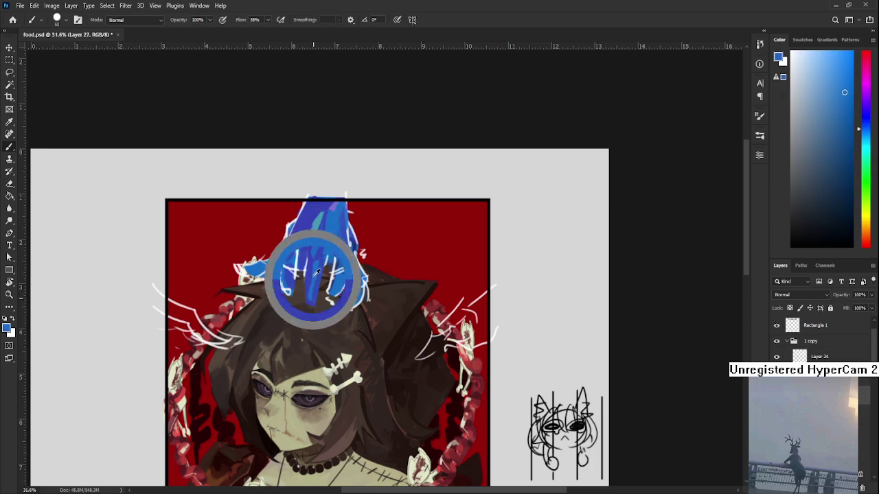
left_click(315, 259, "alt")
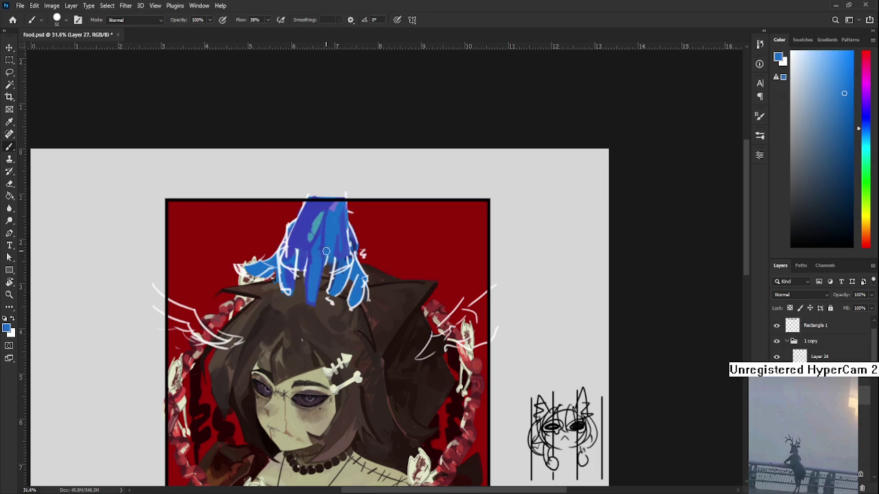
scroll(313, 282, "up", 1)
left_click(306, 302, "alt")
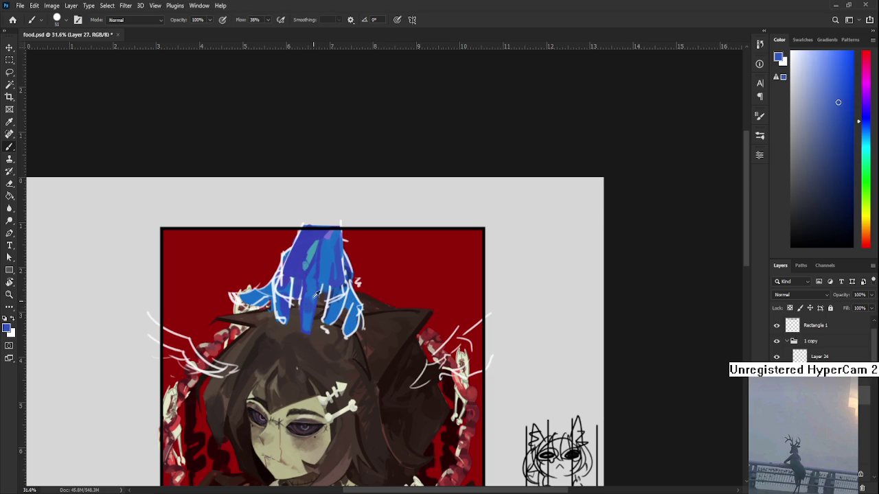
left_click(311, 307, "alt")
left_click(312, 311, "alt")
left_click(312, 309, "alt")
left_click(316, 304, "alt")
left_click(308, 295, "alt")
left_click(305, 300, "alt")
mouse_move(306, 295)
left_mouse_down()
mouse_move(301, 307)
mouse_move(305, 282)
left_mouse_up()
left_click(315, 297, "alt")
left_click(295, 276, "alt")
left_click(296, 288, "alt")
left_click(300, 266, "alt")
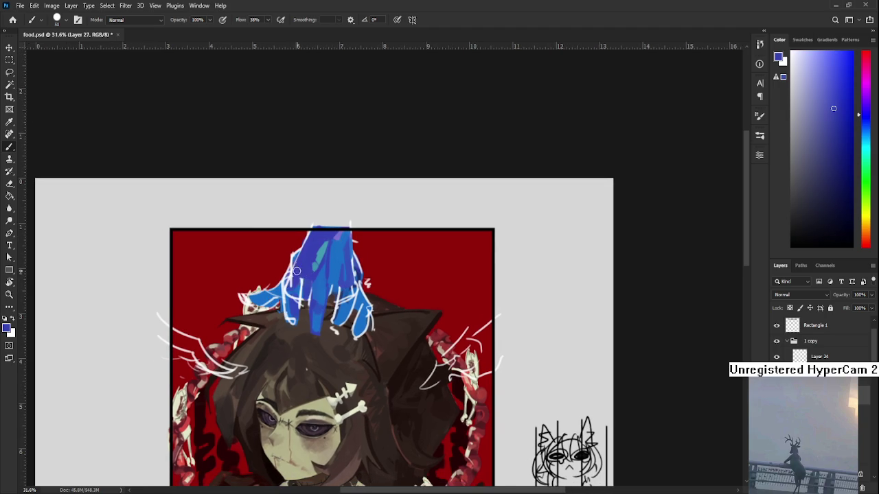
Step: Pick a lighter blue, then erase a stray patch of blue so dark hair shows
left_click(295, 272, "alt")
left_click(295, 268, "alt")
left_click(291, 289, "alt")
key("e")
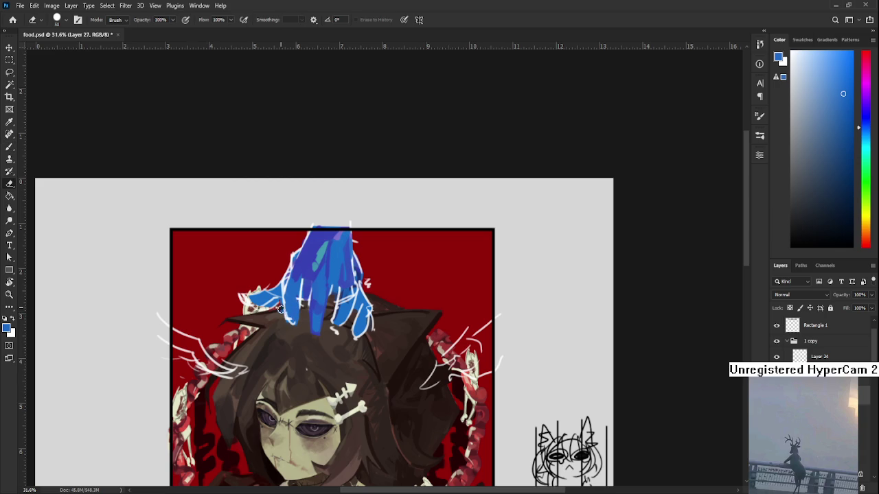
left_click_drag(301, 308, 299, 327)
Step: Paint purple-blue and lighter blue strokes down the hand's left fingers
scroll(308, 363, "up", 1)
scroll(300, 329, "up", 1)
scroll(309, 288, "up", 1)
key("b")
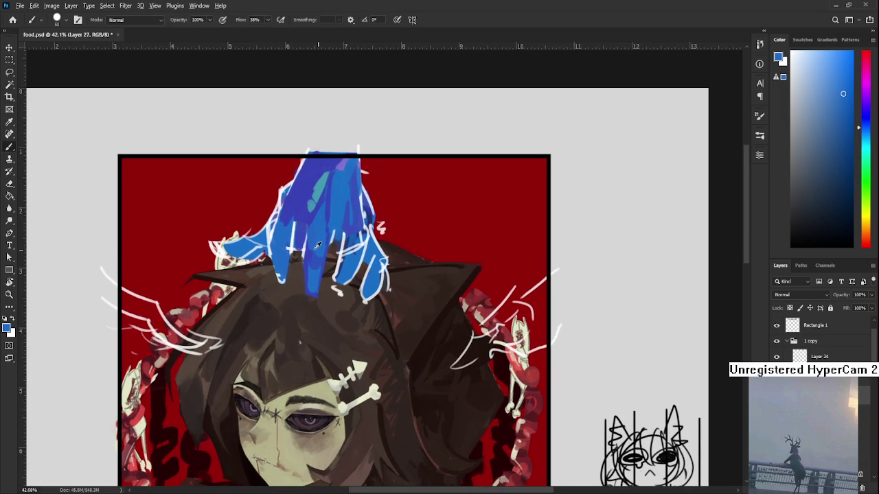
left_click(318, 242, "alt")
left_click_drag(316, 254, 313, 270)
left_click_drag(307, 309, 308, 338)
left_click(308, 325, "alt")
left_click(304, 329, "alt")
mouse_move(275, 254)
left_mouse_down()
mouse_move(277, 275)
mouse_move(281, 266)
left_mouse_up()
Step: Add short lighter-blue strokes and dabs to one finger
left_click(277, 275, "alt")
left_click(282, 263, "alt")
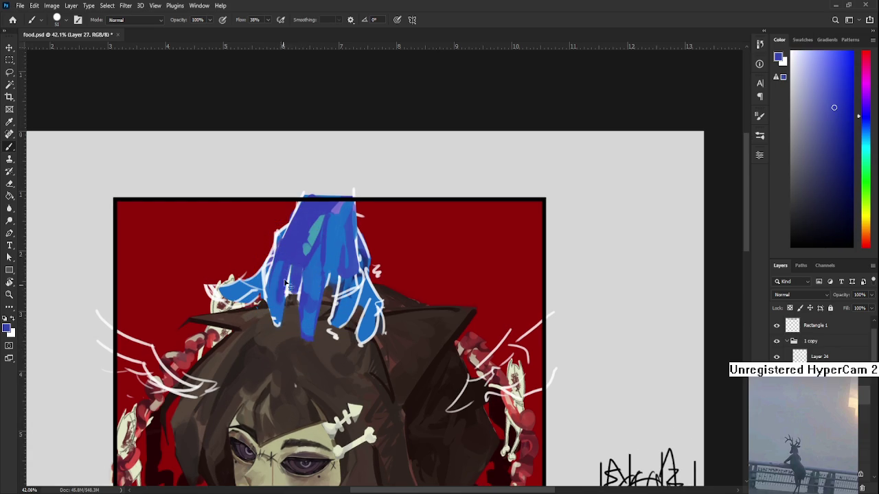
left_click(275, 277, "alt")
left_click_drag(278, 309, 278, 327)
left_click(274, 285, "alt")
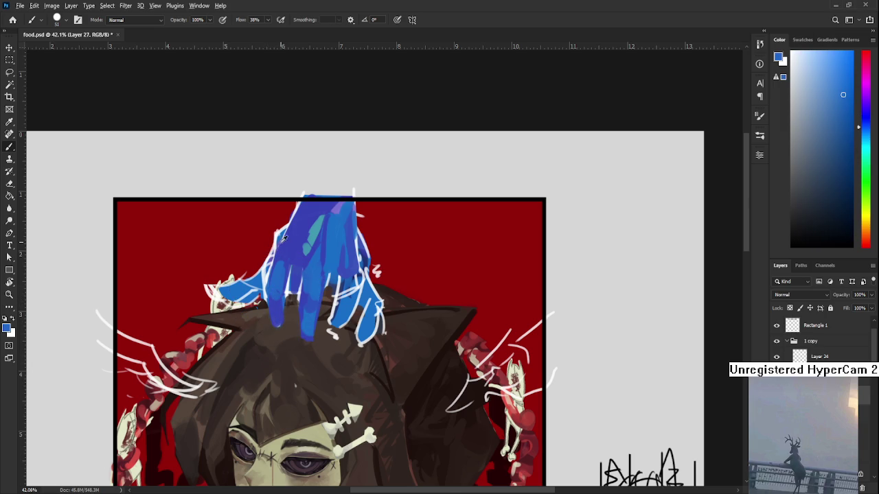
left_click(276, 280, "alt")
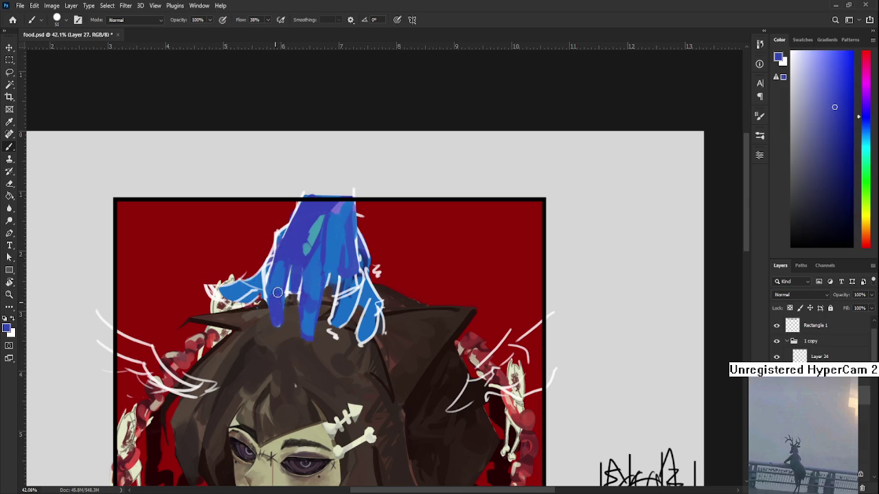
left_click(280, 299, "alt")
left_click_drag(280, 298, 282, 290)
left_click(289, 284, "alt")
Step: Mark the hand's lower edge with small deeper-blue strokes
left_click(284, 253, "alt")
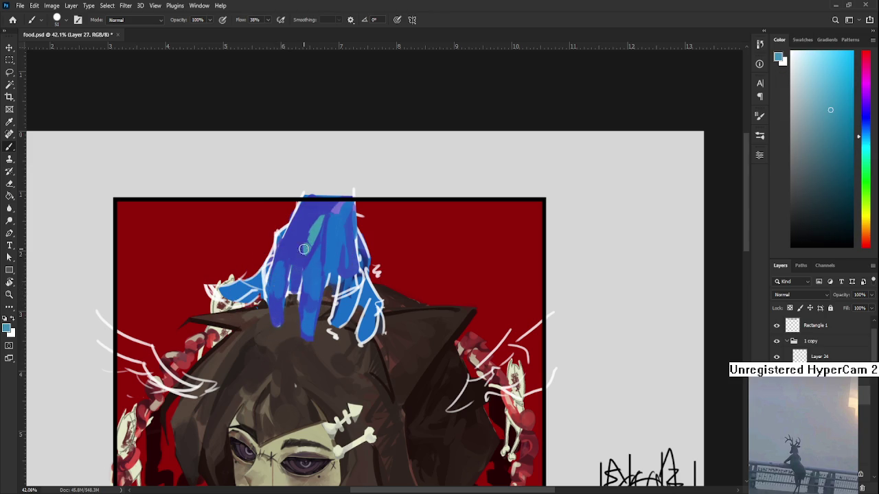
left_click(272, 289, "alt")
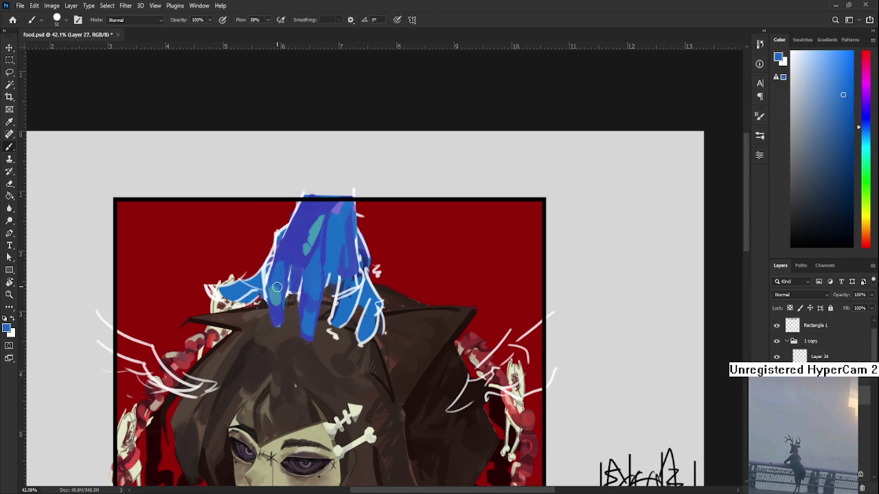
left_click(275, 284, "alt")
left_click(280, 302, "alt")
left_click(282, 306, "alt")
left_click_drag(278, 323, 281, 313)
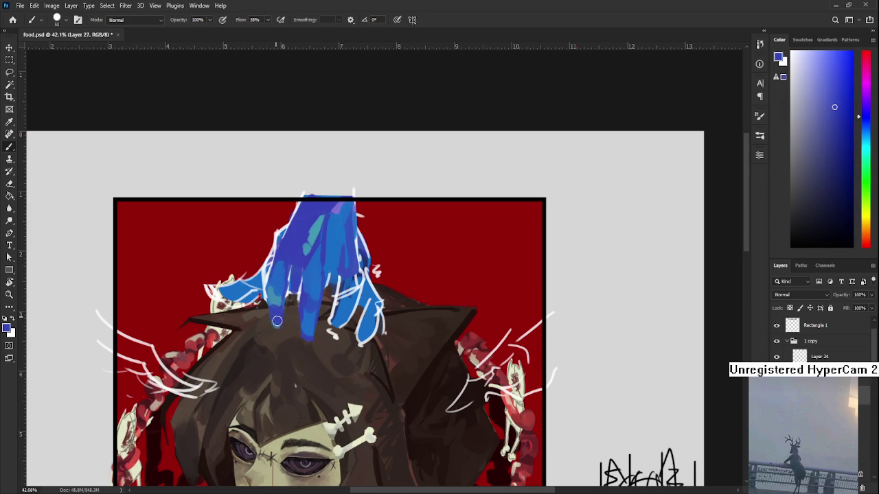
left_click(272, 298, "alt")
left_click_drag(322, 285, 291, 304)
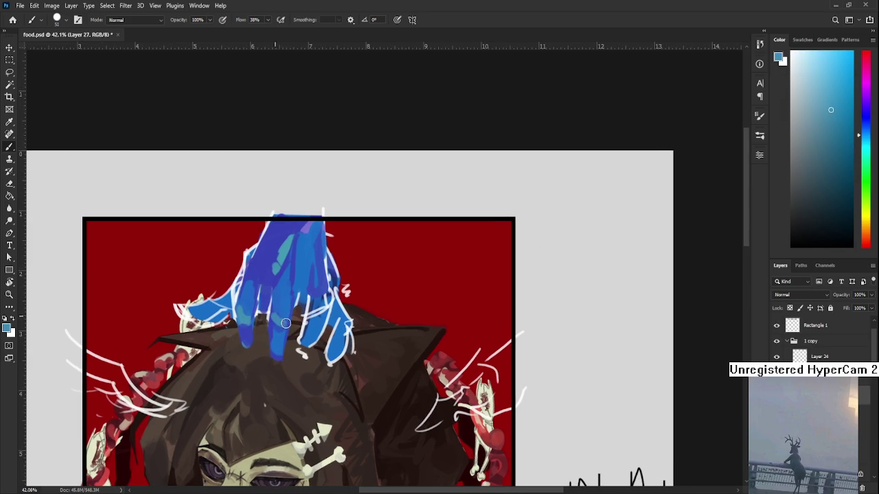
Step: Layer deep blue-violet and lighter cyan-blue over the lower fingers
left_click(273, 312, "alt")
left_click(277, 314, "alt")
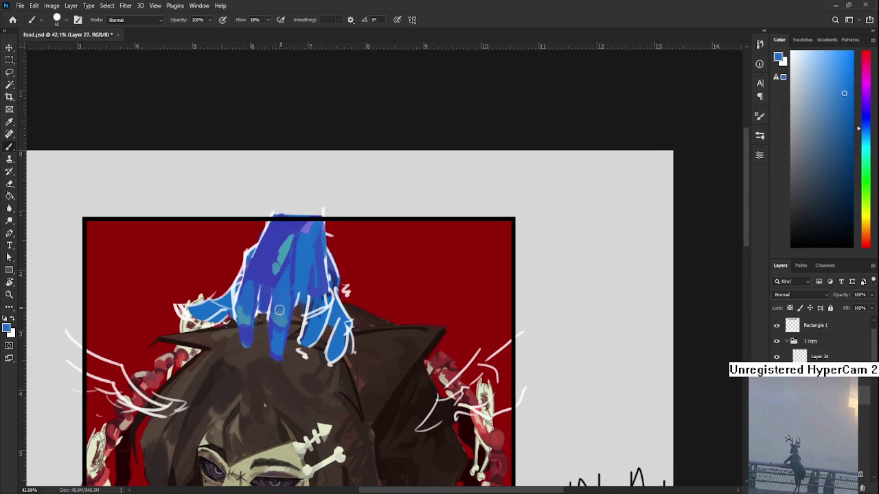
left_click(278, 313, "alt")
left_click_drag(280, 263, 260, 307)
left_click(260, 308, "alt")
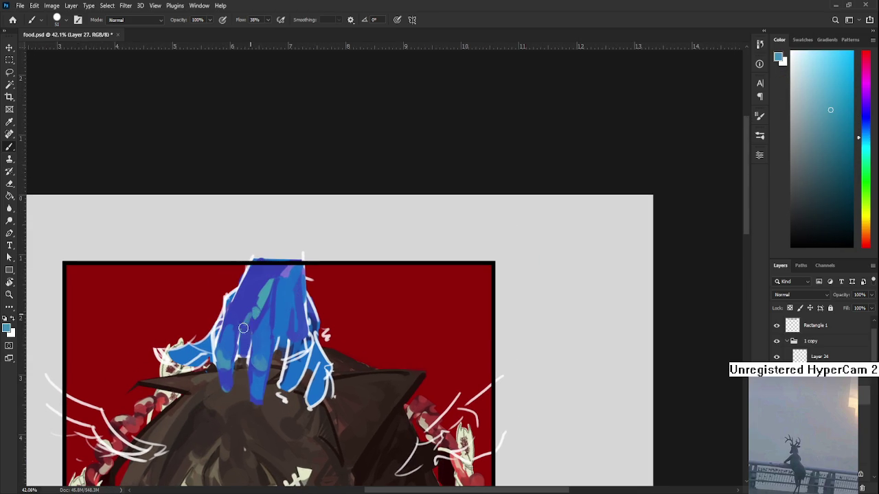
left_click(247, 329, "alt")
left_click(246, 331, "alt")
left_click(245, 331, "alt")
left_click(237, 305, "alt")
left_click(236, 317, "alt")
left_click(236, 306, "alt")
left_click(236, 307, "alt")
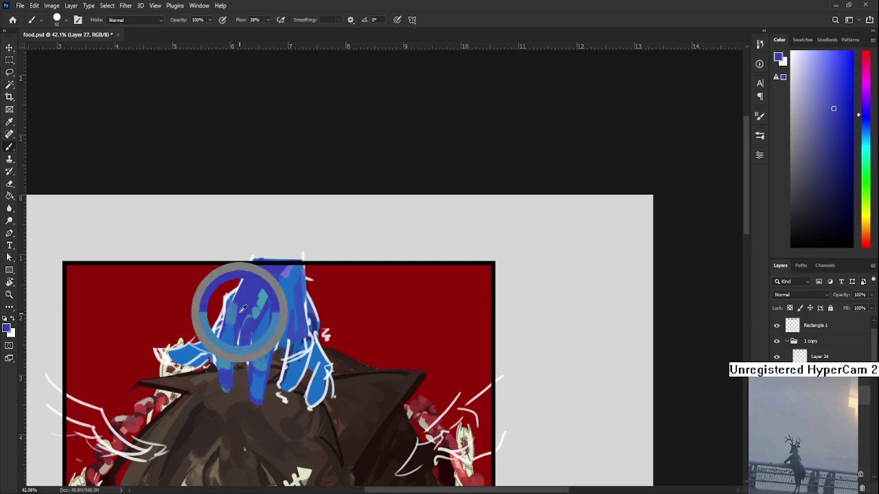
left_click(236, 307, "alt")
Step: Alternate darker and lighter blues across the middle fingers
scroll(236, 307, "up", 2)
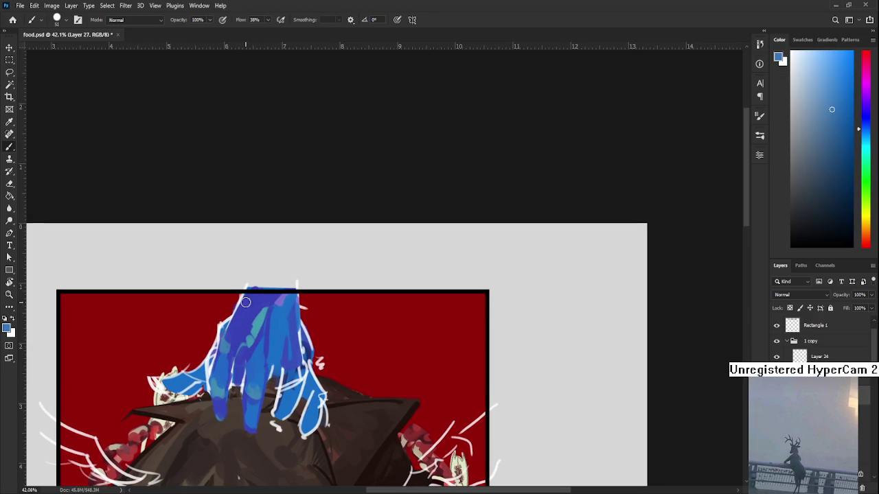
left_click(250, 302, "alt")
left_click(244, 298, "alt")
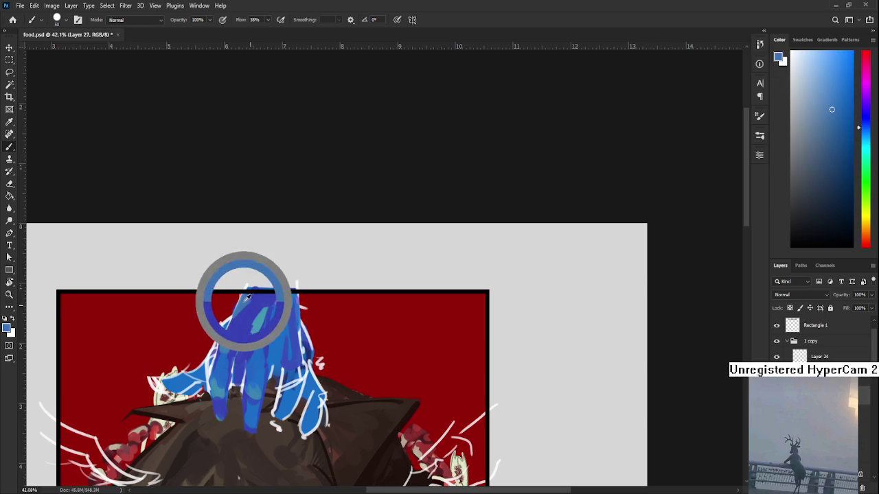
left_click(256, 300, "alt")
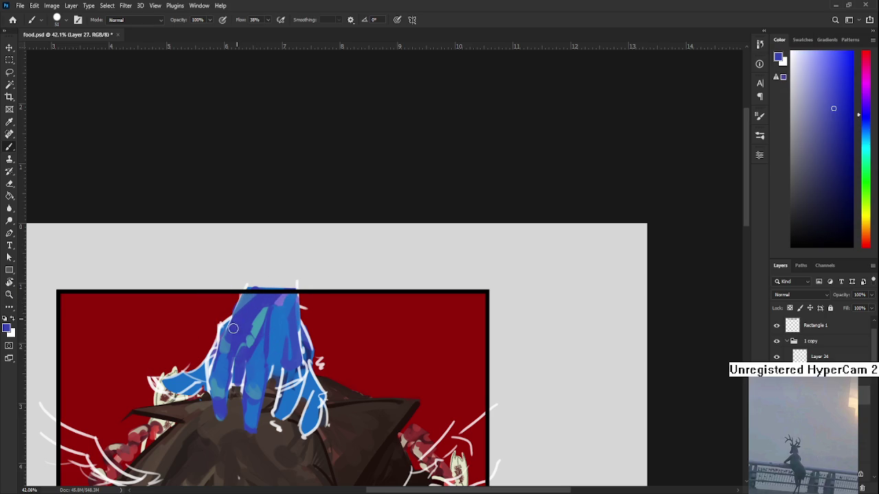
left_click_drag(260, 328, 237, 317)
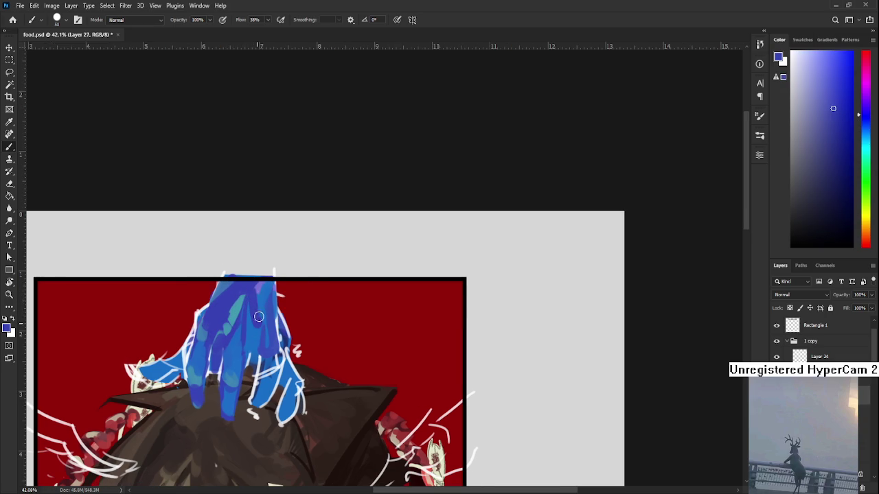
left_click(272, 291, "alt")
left_click(258, 335, "alt")
left_click(262, 304, "alt")
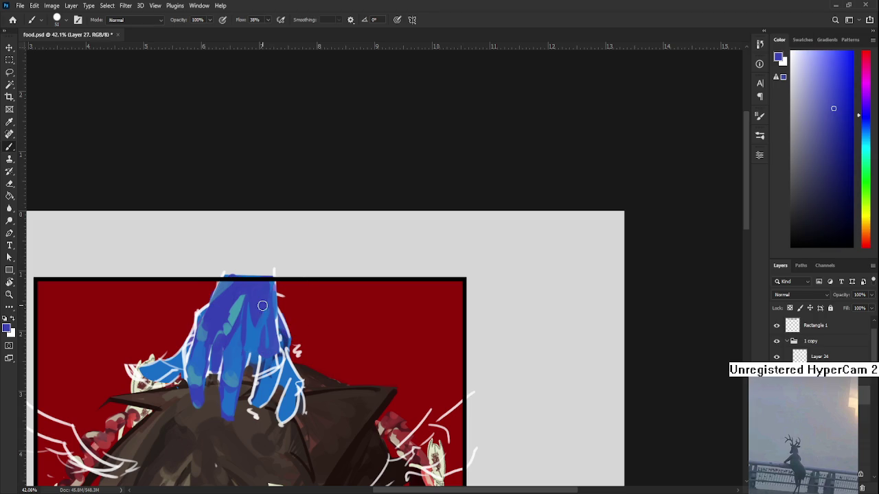
left_click(255, 299, "alt")
left_click(264, 292, "alt")
left_click(257, 315, "alt")
left_click(264, 309, "alt")
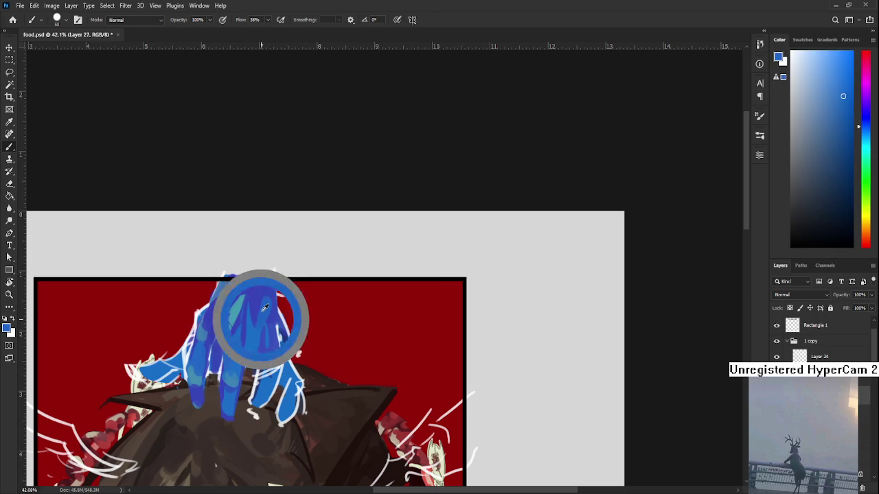
left_click(263, 309, "alt")
Step: Dab saturated violet-blue and lighter cyan over the fingers
left_click(265, 315, "alt")
left_click(258, 317, "alt")
left_click(261, 317, "alt")
left_click(269, 310, "alt")
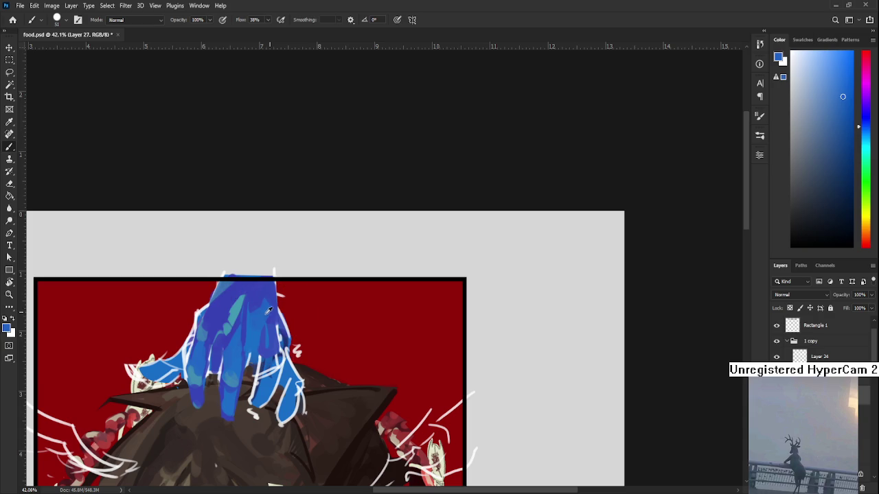
left_click(268, 295, "alt")
left_click(265, 308, "alt")
left_click(259, 311, "alt")
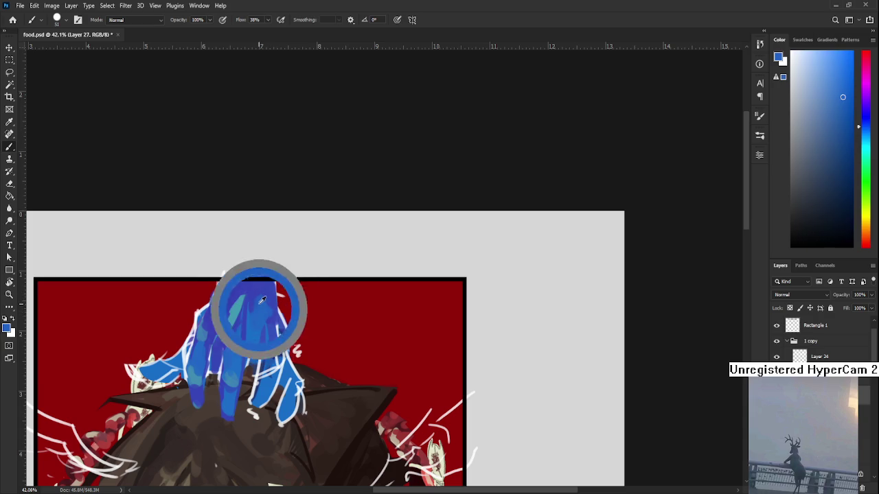
left_click(273, 296, "alt")
left_click(272, 309, "alt")
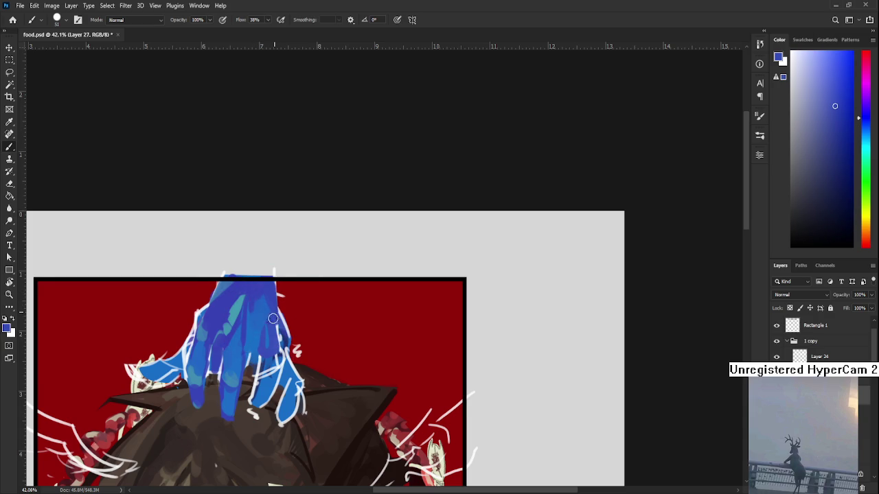
scroll(275, 322, "down", 1)
left_click_drag(275, 340, 273, 334)
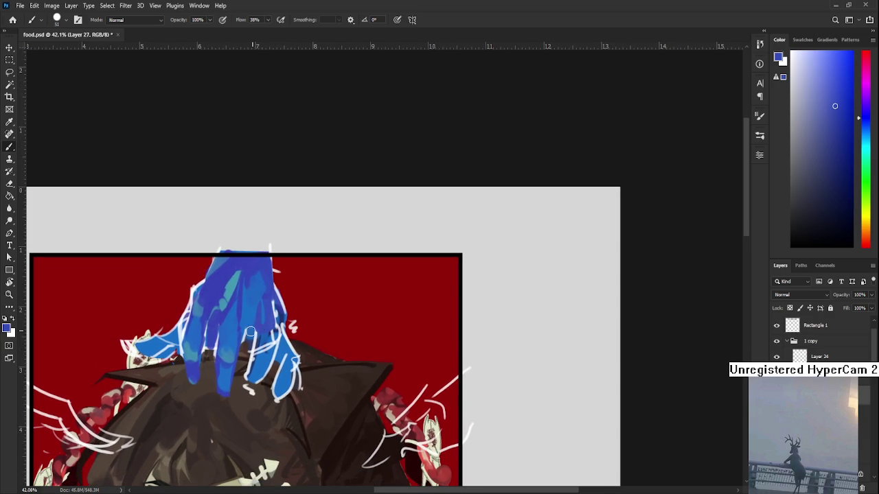
Step: Add violet-blue shading and teal-cyan highlights to the leftmost fingers
left_click(220, 304, "alt")
left_click(220, 319, "alt")
left_click(234, 317, "alt")
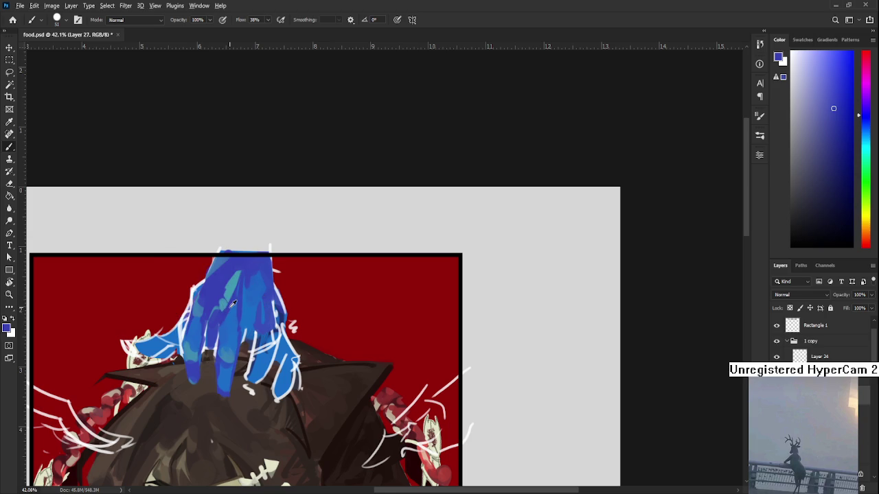
left_click(234, 286, "alt")
left_click(226, 281, "alt")
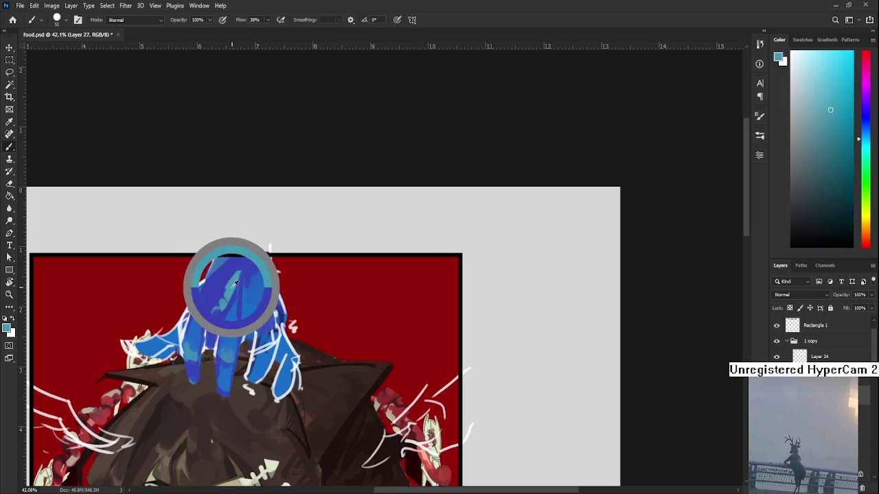
left_click(207, 345, "alt")
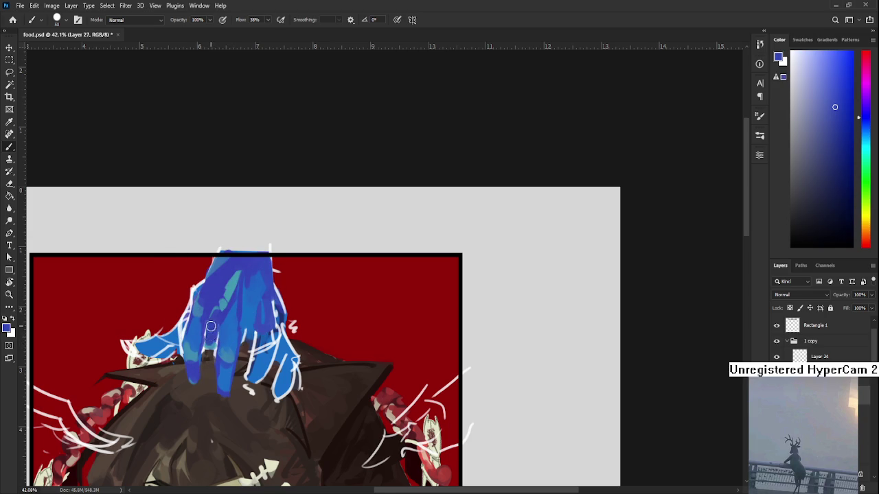
left_click(211, 345, "alt")
left_click(210, 342, "alt")
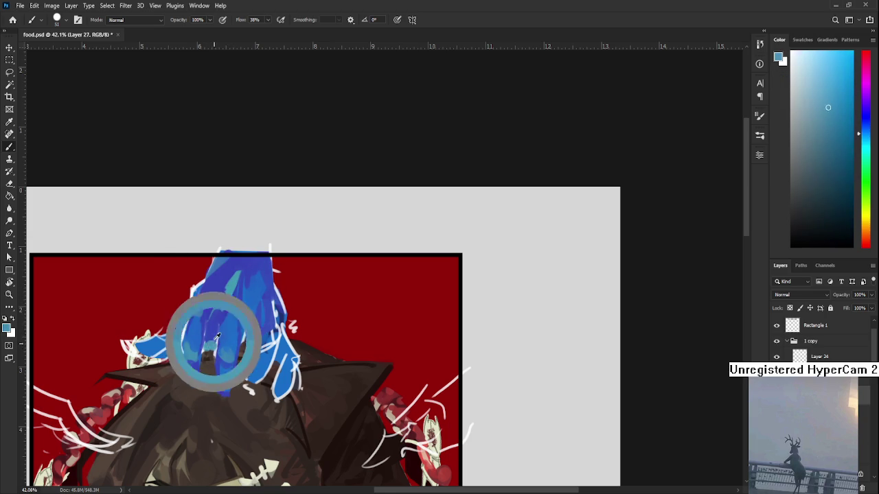
left_click(208, 346, "alt")
Step: Tidy the finger edges with the Eraser, shrinking it then enlarging to size 20
key("e")
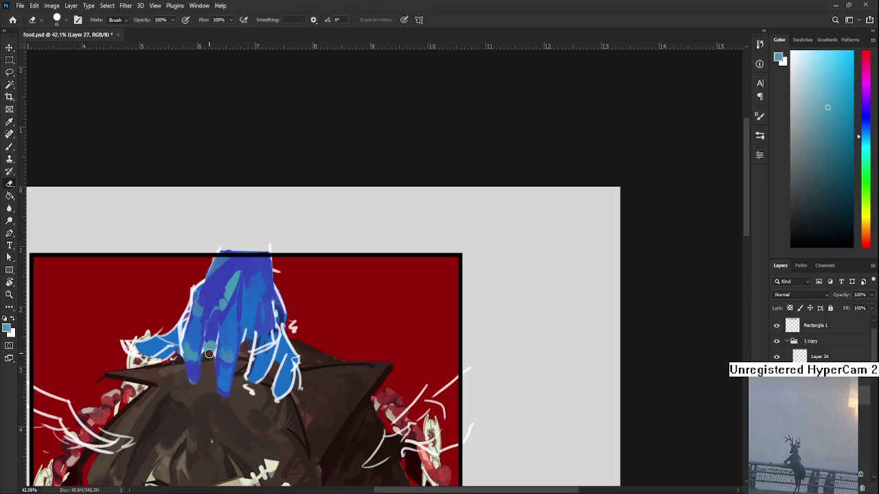
key("bracketleft")
key("bracketleft")
key("bracketleft")
key("bracketright")
key("bracketright")
key("b")
Step: Paint deeper blue shadows on the lower fingers
left_click(212, 339, "alt")
left_click(222, 342, "alt")
left_click(217, 327, "alt")
left_click(225, 326, "alt")
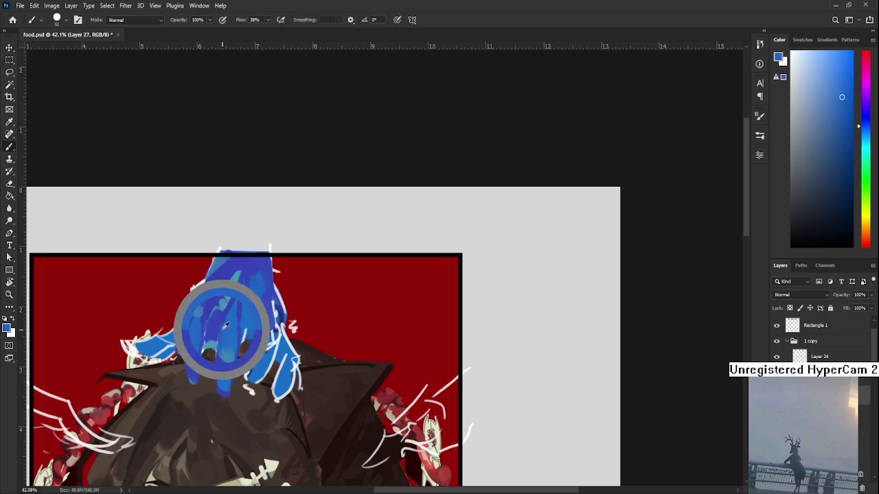
left_click(218, 340, "alt")
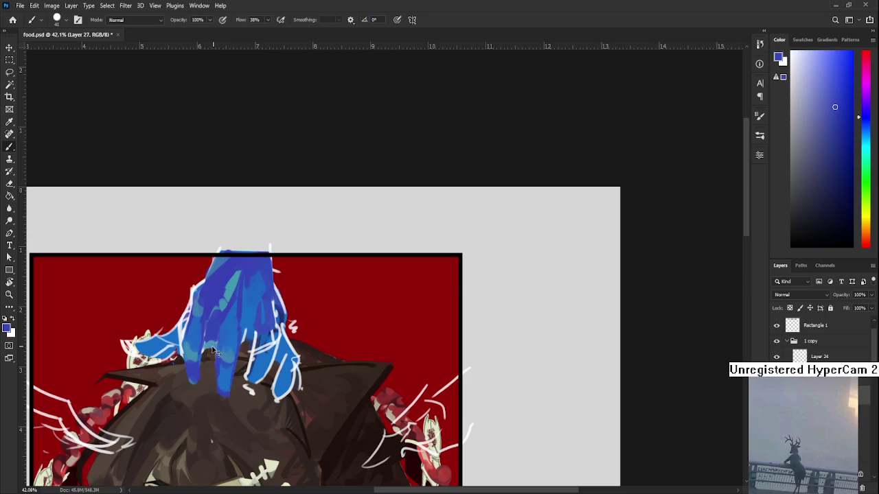
left_click_drag(228, 361, 207, 382)
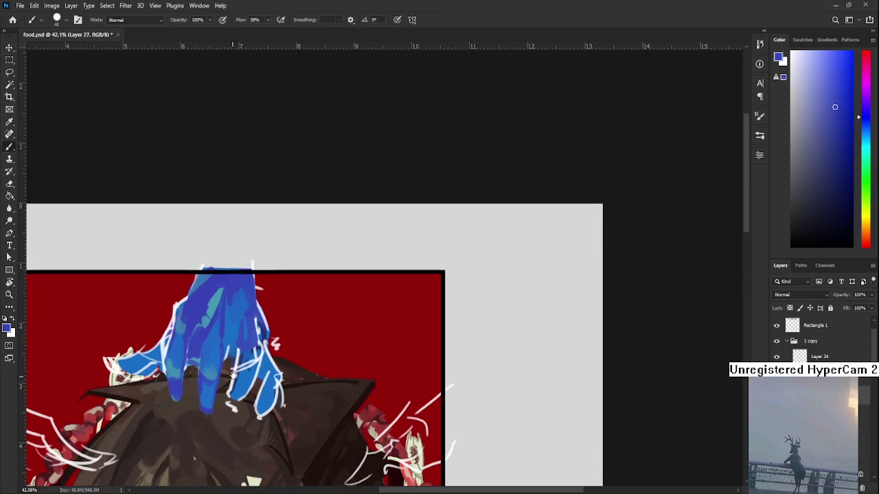
Step: Shade the back of the hand with light and darker blues
left_click(207, 320, "alt")
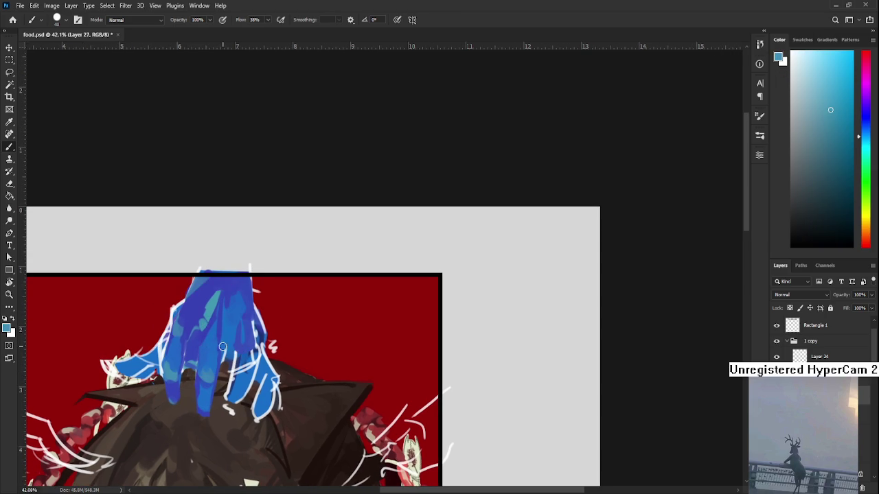
left_click(232, 324, "alt")
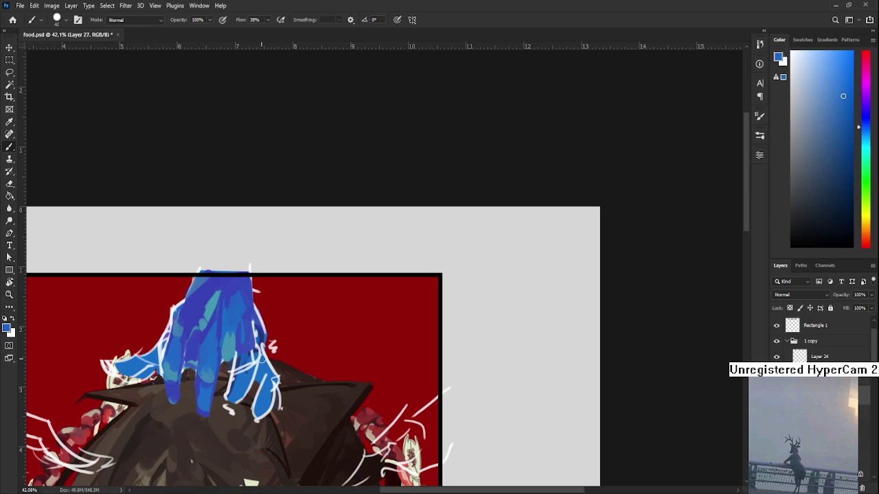
left_click_drag(225, 304, 280, 301)
left_click(266, 332, "alt")
left_click_drag(266, 332, 254, 305)
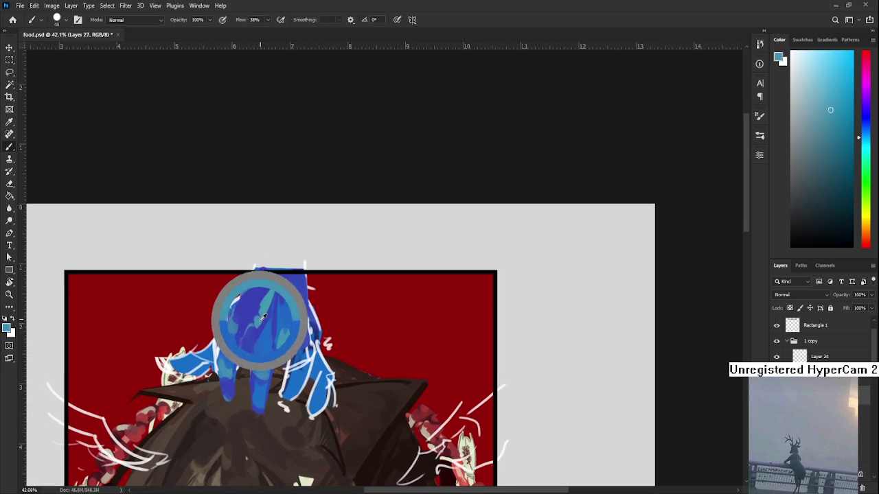
left_click(248, 355, "alt")
left_click_drag(250, 356, 238, 360)
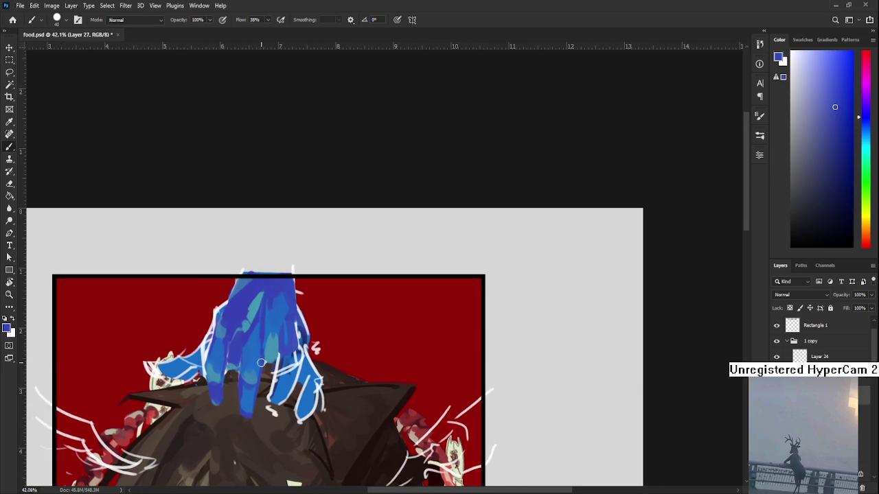
Step: Lay light cyan-blue and deeper blue strokes across the hand's back
left_click(270, 351, "alt")
left_click(277, 359, "alt")
left_click(271, 345, "alt")
left_click(267, 343, "alt")
left_click(271, 329, "alt")
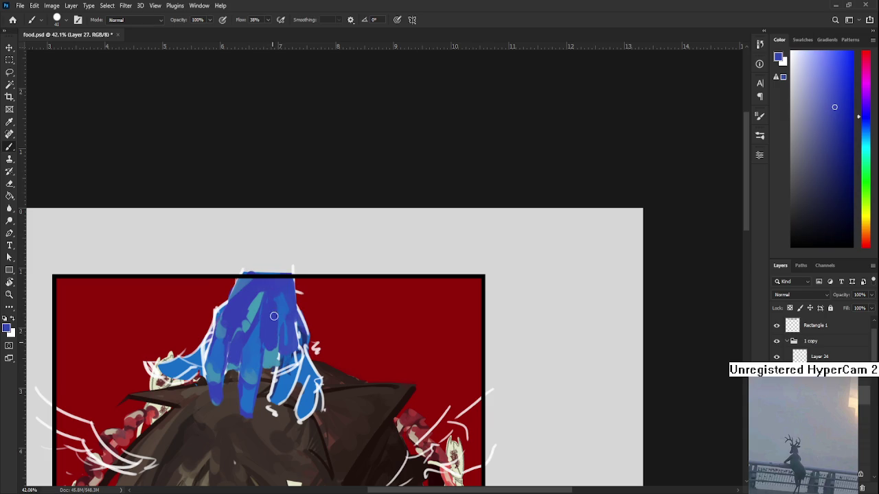
left_click(282, 316, "alt")
left_click(277, 310, "alt")
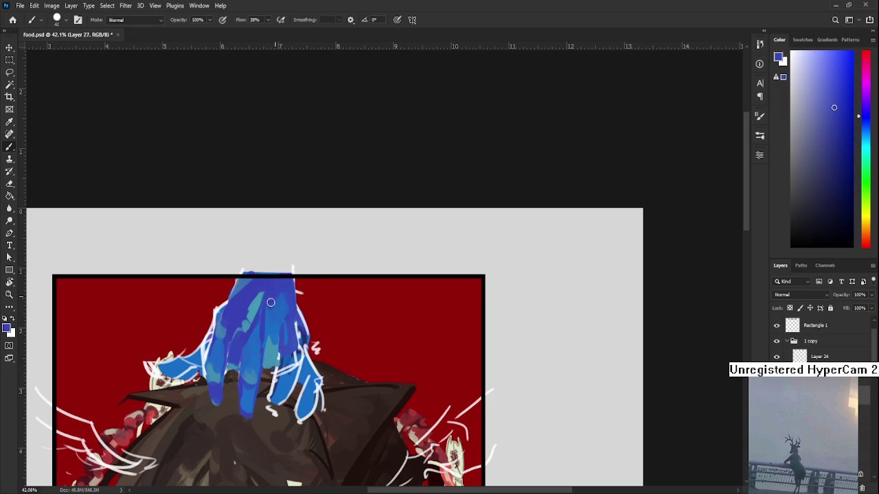
Step: Alternate lighter cyan and deeper blue near the knuckles
left_click(281, 320, "alt")
left_click(280, 322, "alt")
scroll(285, 314, "down", 1)
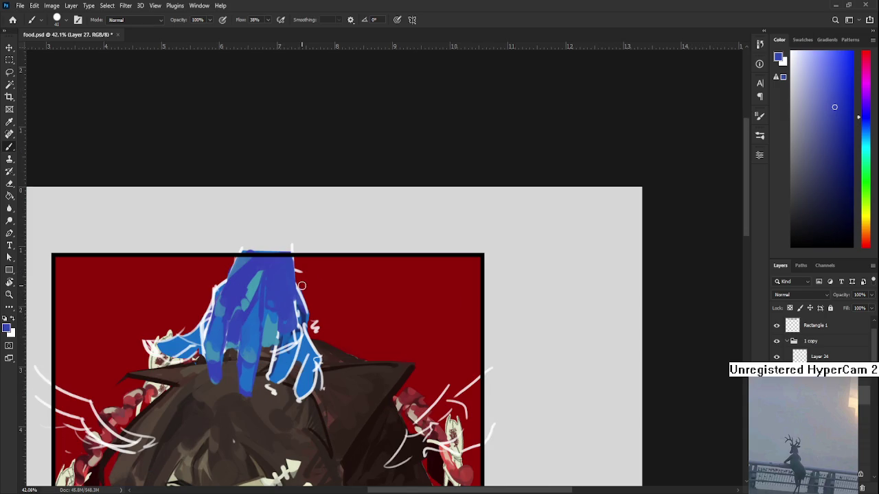
scroll(288, 309, "down", 2, "alt")
scroll(296, 306, "down", 1)
left_click(275, 316, "alt")
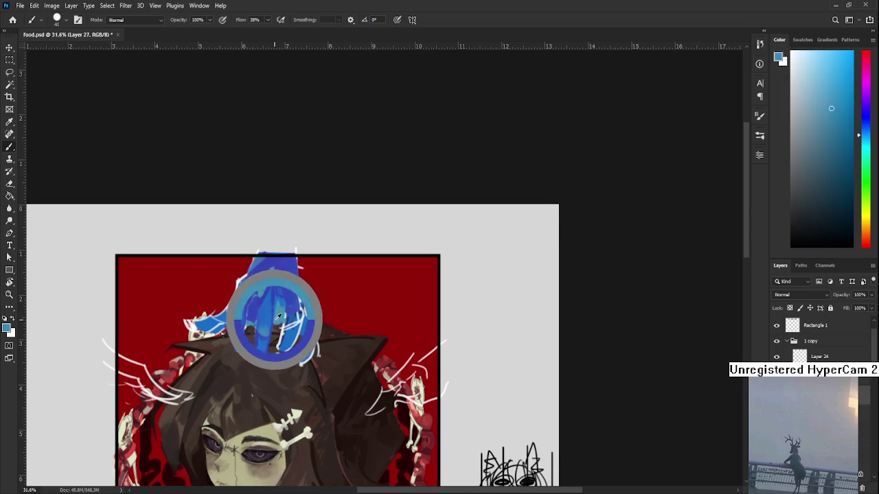
Step: Erase stray fingertip strokes on a tilted view, then level it and resume painting blue
left_click(266, 336, "alt")
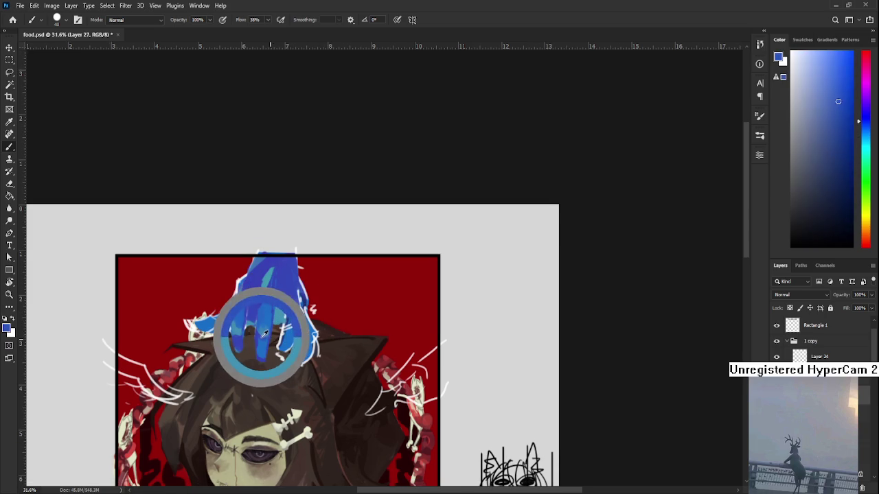
left_click(292, 321, "alt")
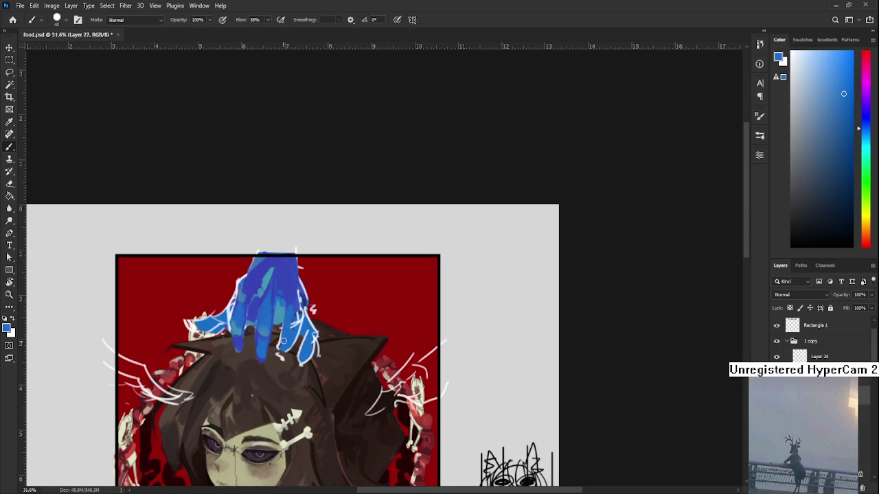
key("e")
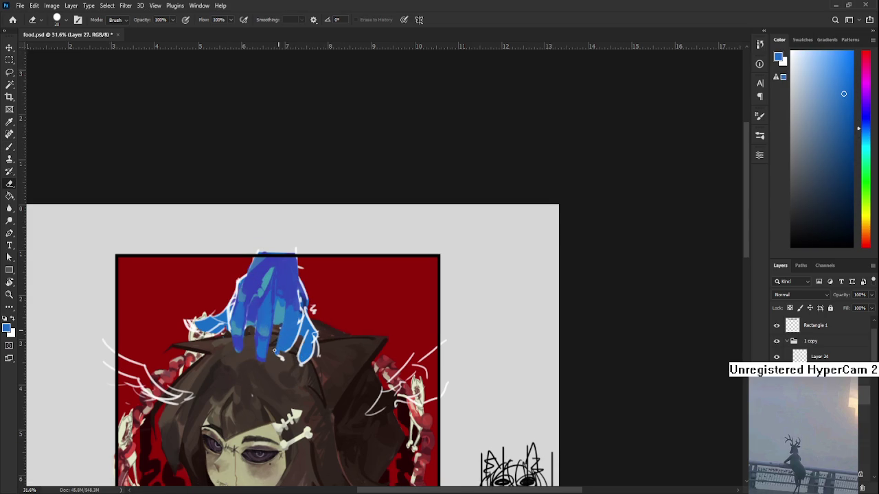
key("r")
left_click_drag(278, 331, 304, 357)
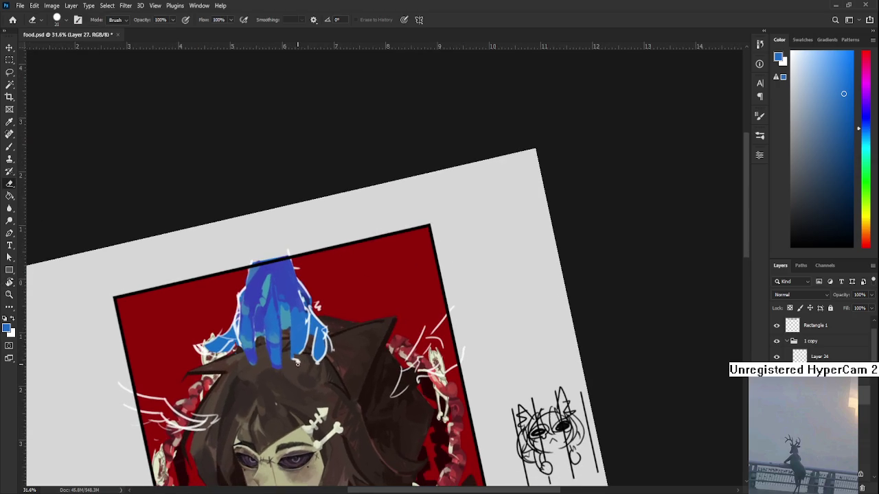
key("r")
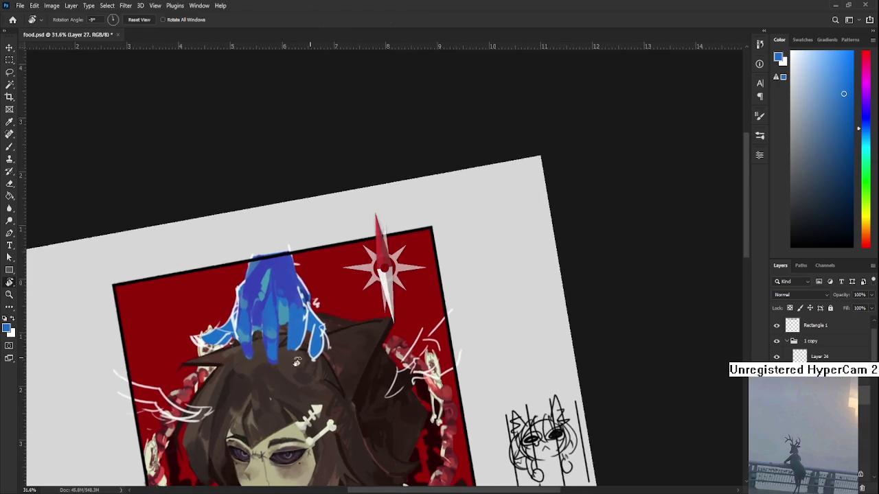
left_click_drag(304, 356, 290, 337)
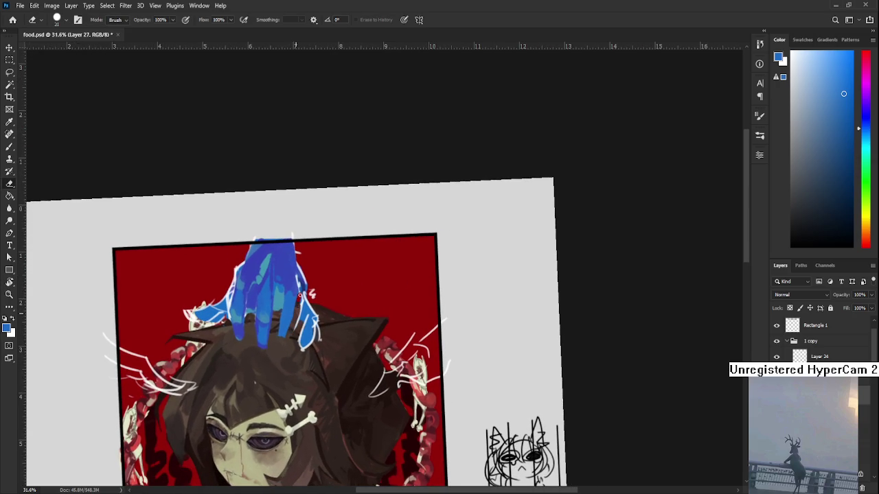
left_click_drag(311, 309, 305, 333)
key("b")
left_click(281, 295, "alt")
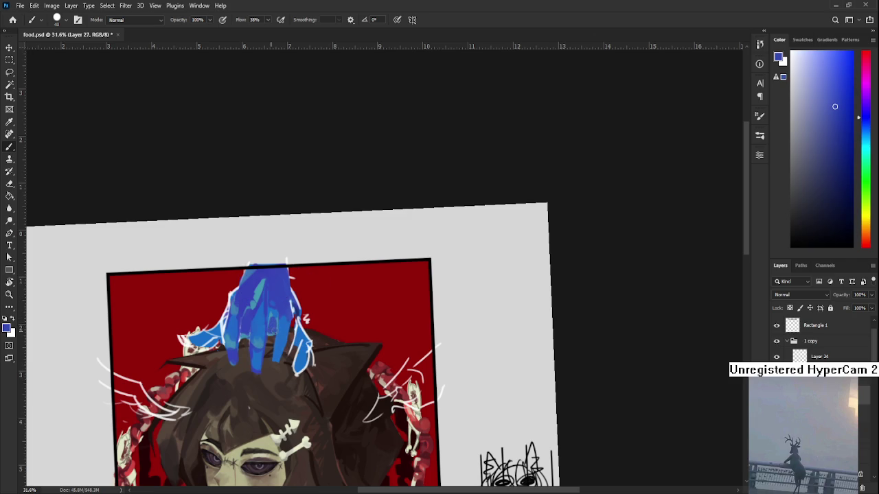
Step: Blend lighter blues into the shadows between the fingers
left_click(279, 320, "alt")
left_click(283, 314, "alt")
left_click(278, 319, "alt")
left_click(276, 315, "alt")
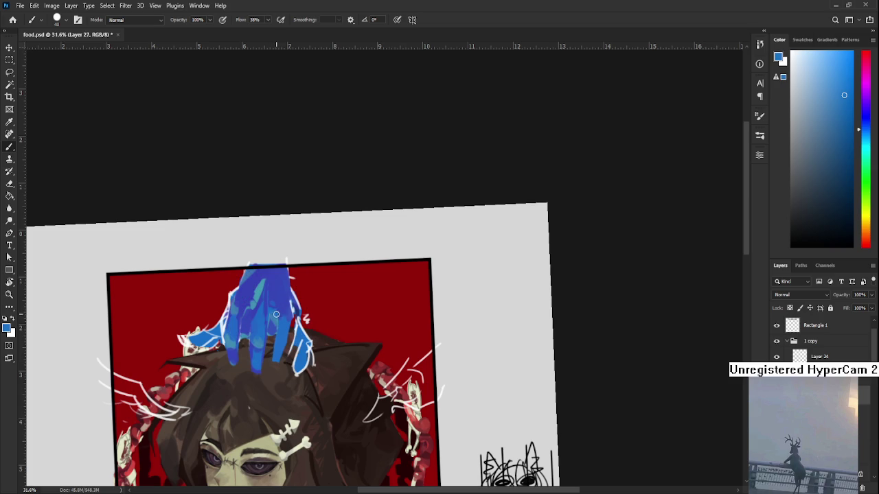
left_click(281, 323, "alt")
left_click(288, 321, "alt")
left_click(281, 296, "alt")
scroll(287, 323, "down", 2)
left_click(280, 288, "alt")
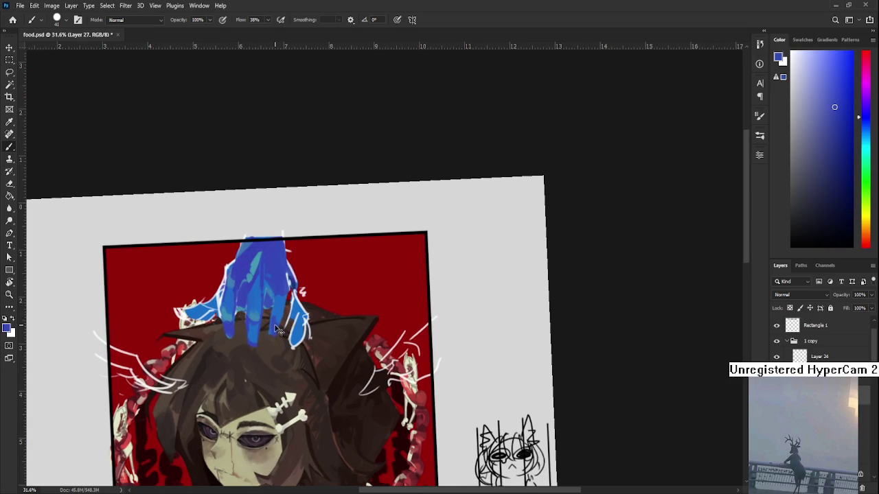
Step: Tidy the fingertips with a quick erase, then repaint in darker and original blue
left_click(275, 316, "alt")
left_click(275, 318, "alt")
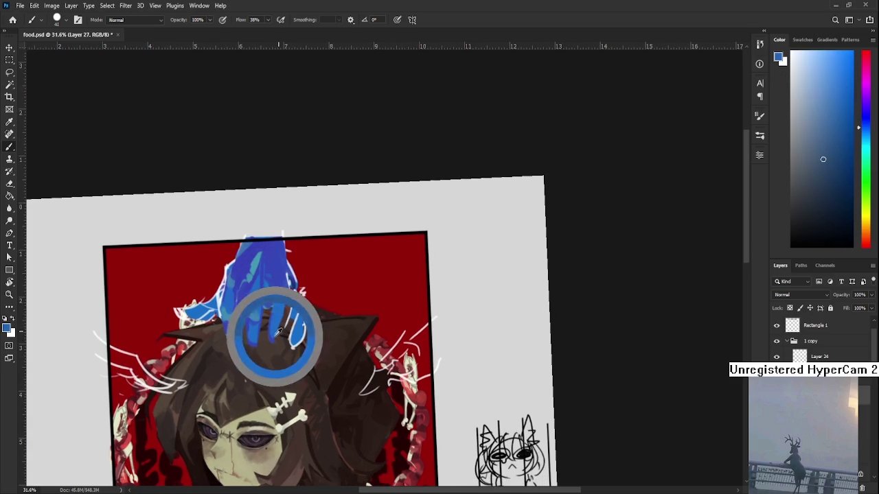
key("e")
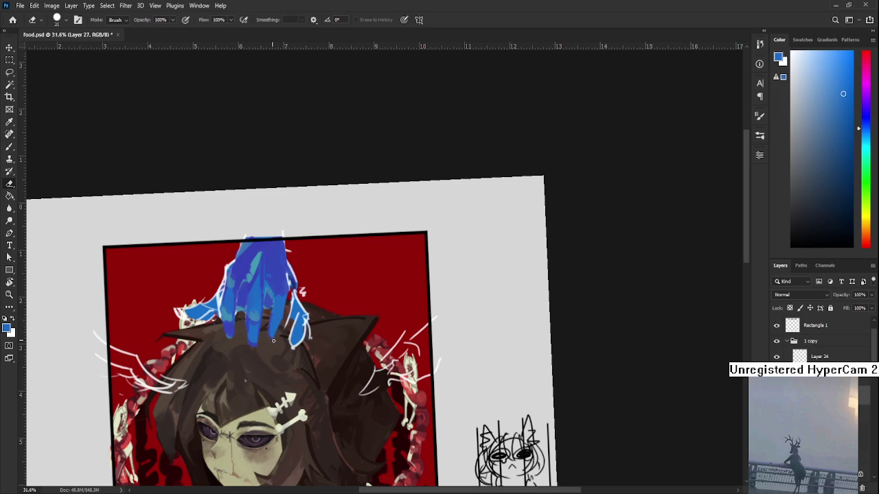
key("b")
left_click(279, 314, "alt")
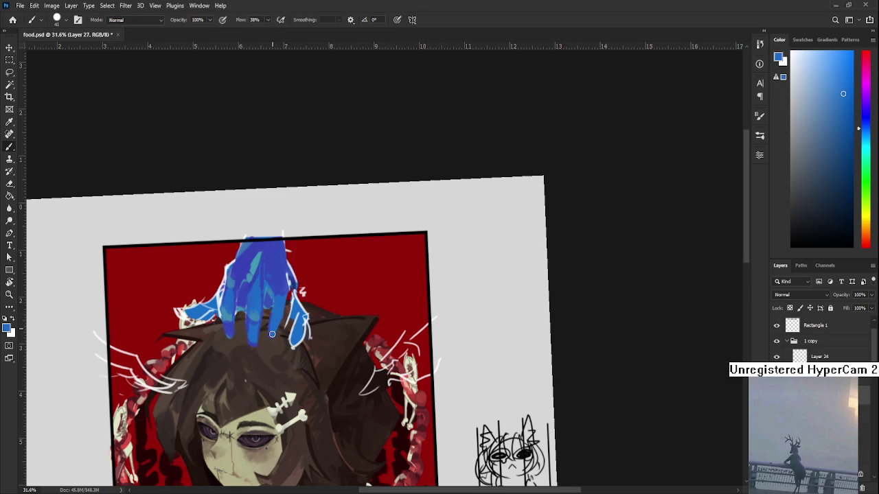
left_click(276, 285, "alt")
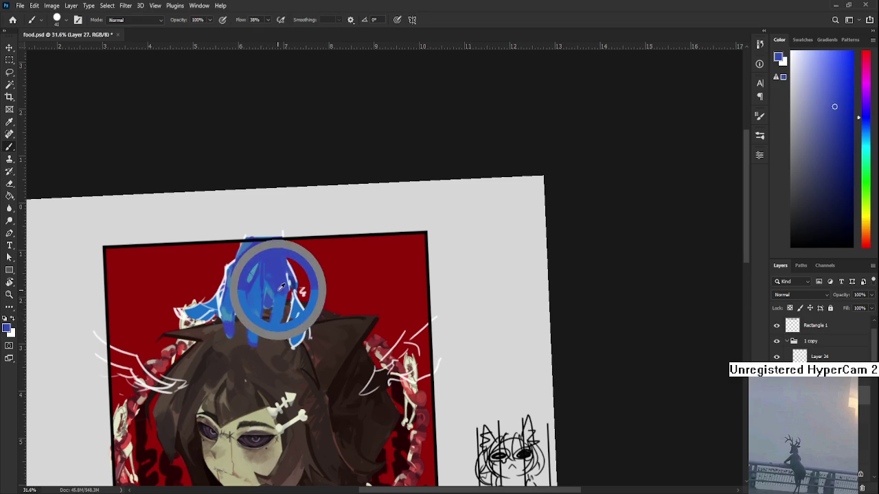
left_click(280, 307, "alt")
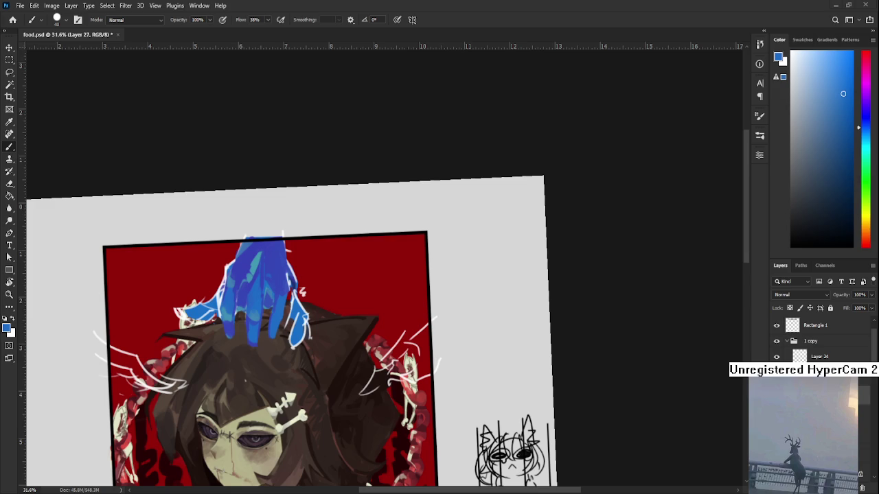
Step: Erase the white sketch lines right of the blue hand with an enlarged eraser
scroll(329, 307, "up", 1)
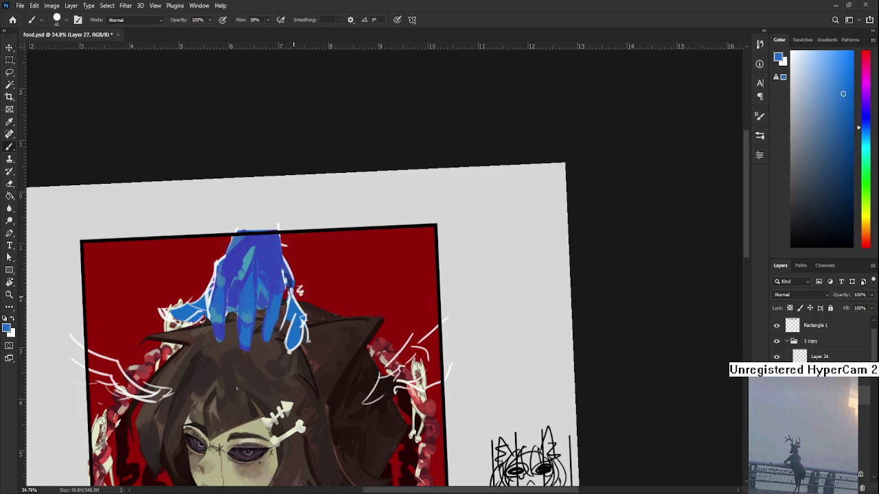
key("e")
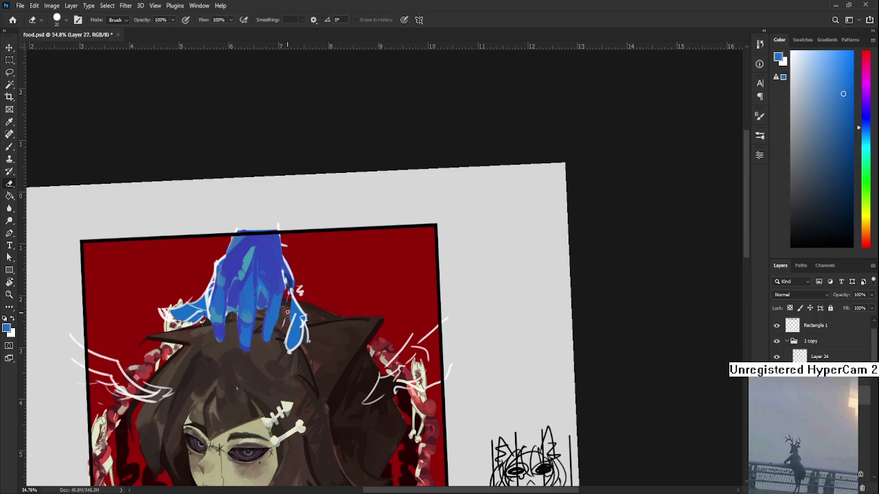
key("bracketright")
key("bracketright")
key("bracketright")
mouse_move(300, 308)
left_mouse_down()
mouse_move(295, 340)
mouse_move(309, 315)
mouse_move(291, 306)
mouse_move(288, 322)
mouse_move(302, 271)
mouse_move(290, 308)
left_mouse_up()
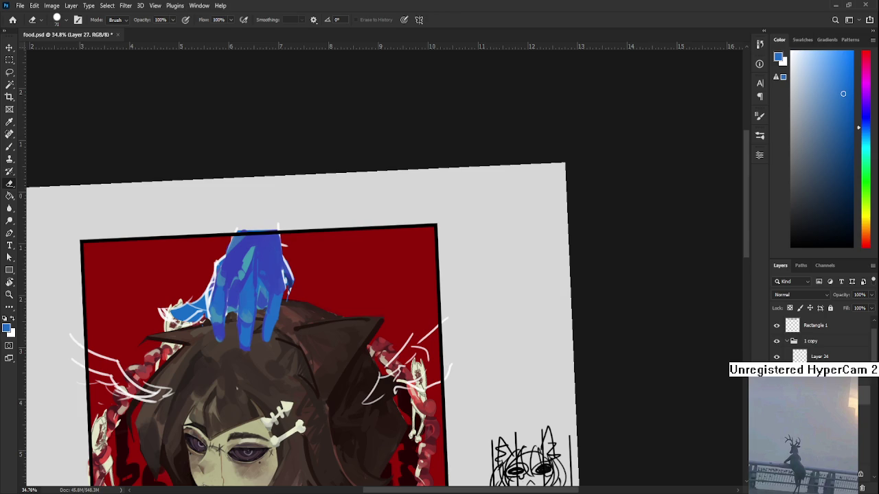
left_click_drag(421, 411, 313, 343)
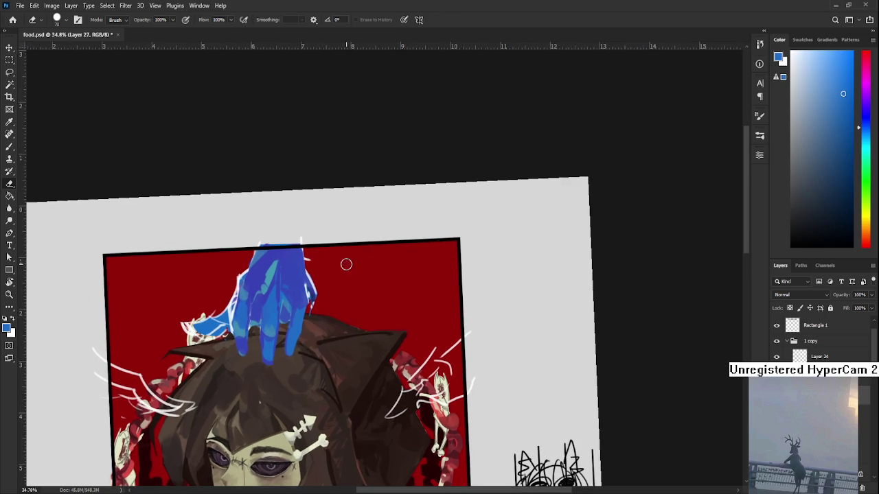
Step: Sample blues from the hand and extend its right finger downward
key("b")
left_click(308, 287, "alt")
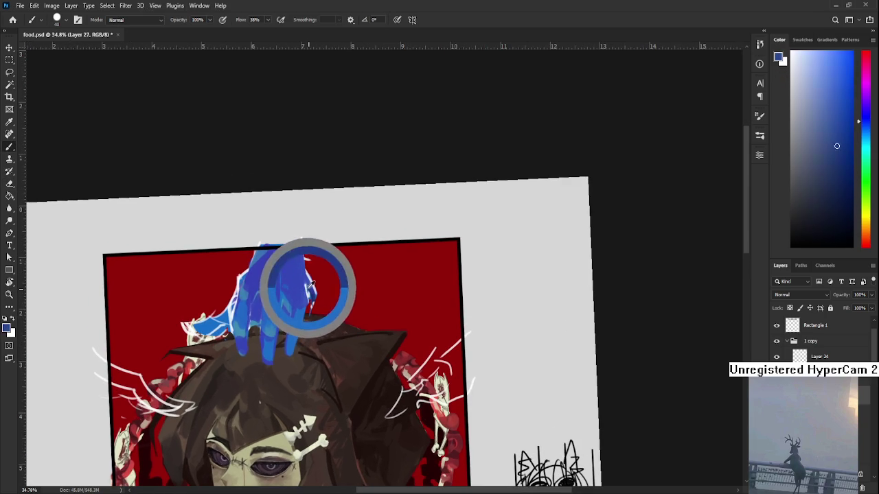
left_click(310, 290, "alt")
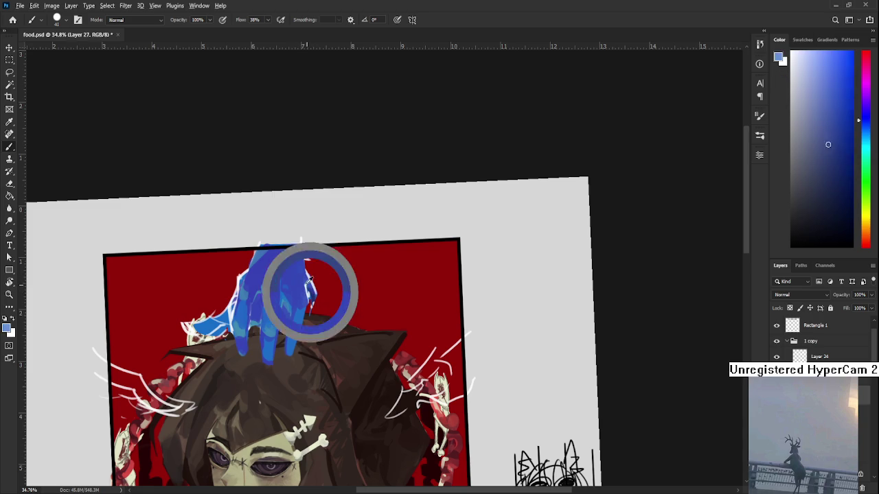
mouse_move(307, 287)
left_mouse_down()
mouse_move(316, 305)
mouse_move(316, 271)
left_mouse_up()
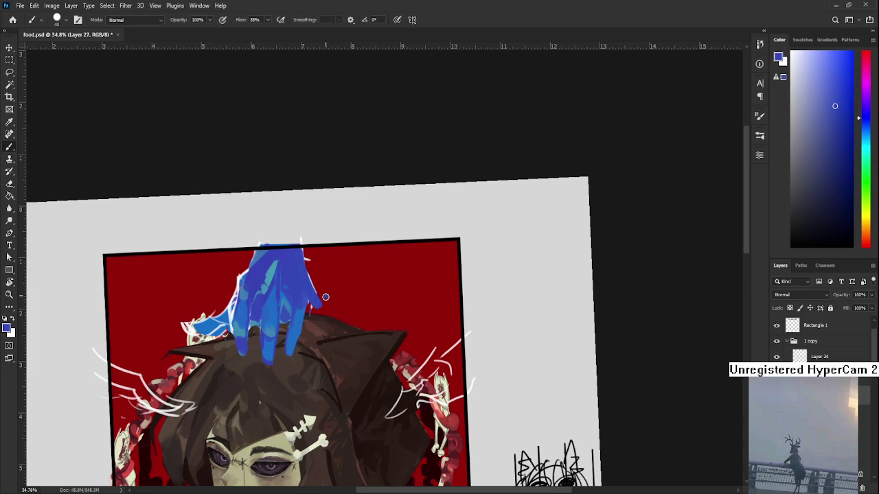
left_click(314, 302, "alt")
left_click_drag(314, 302, 313, 327)
key("e")
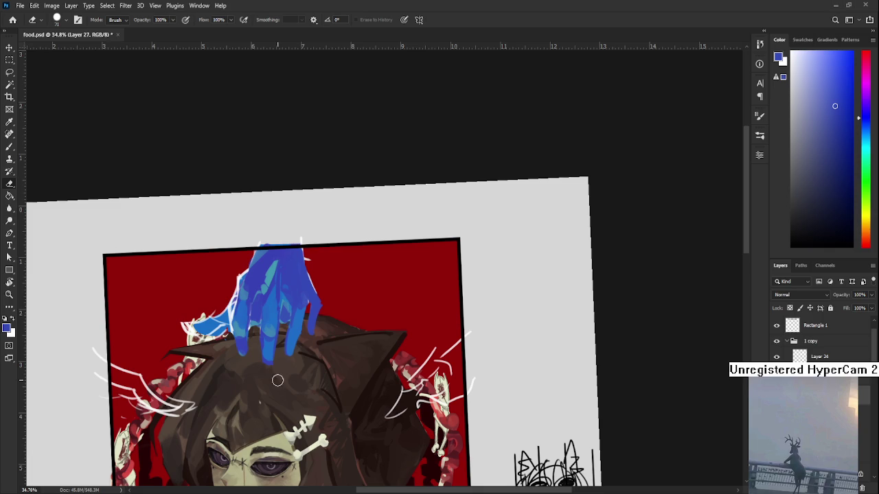
Step: Repaint the hand's right edge with teal and deep blues sampled from it
key("b")
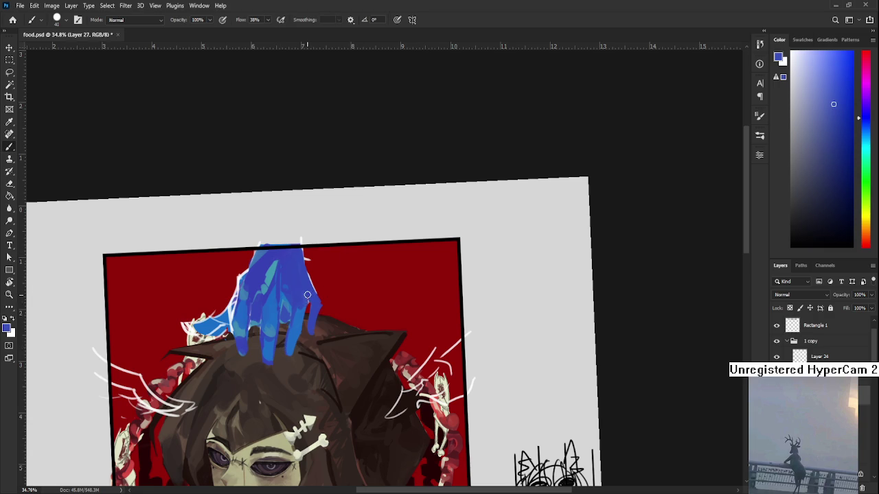
left_click(302, 320, "alt")
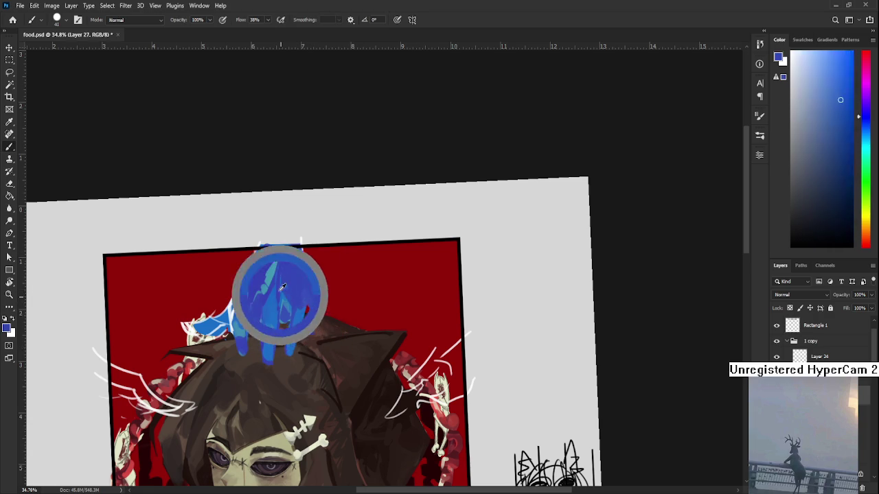
left_click_drag(302, 320, 274, 284)
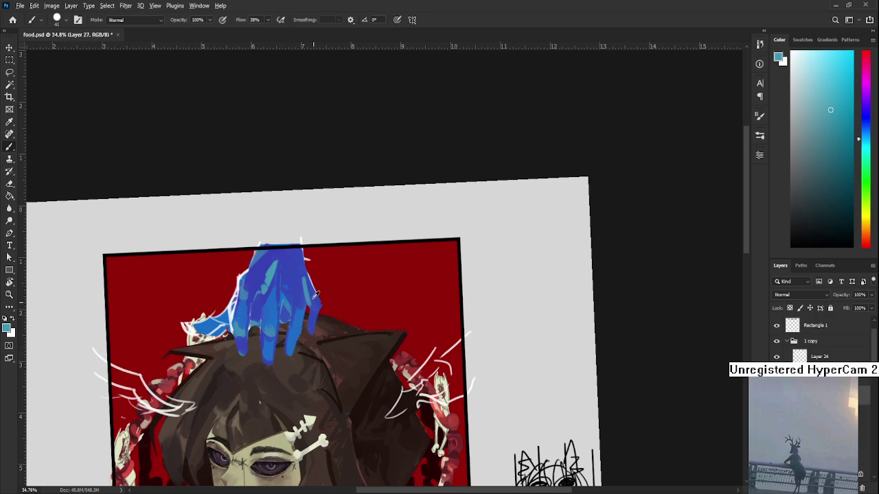
left_click(310, 292, "alt")
left_click(315, 300, "alt")
left_click_drag(315, 300, 302, 283)
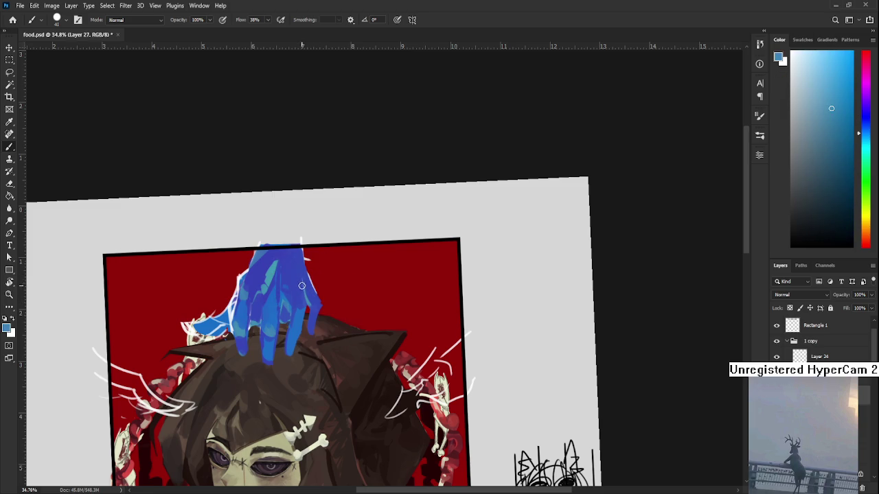
left_click(305, 274, "alt")
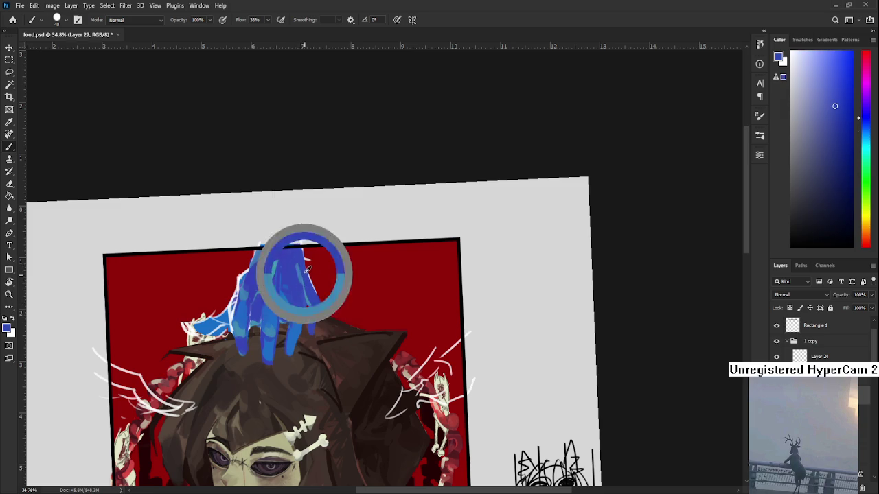
left_click(313, 290, "alt")
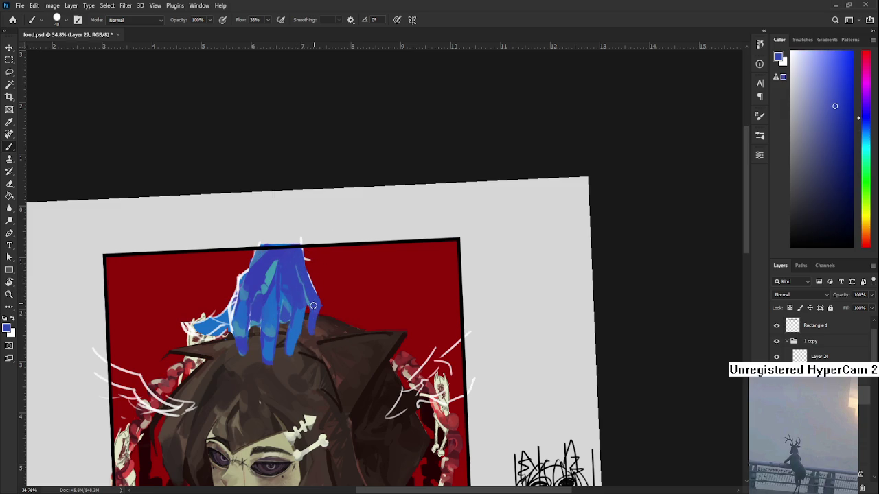
Step: Continue the right edge with alternating lighter blue, deeper blue and light cyan samples
mouse_move(304, 309)
left_mouse_down()
mouse_move(275, 288)
mouse_move(300, 297)
left_mouse_up()
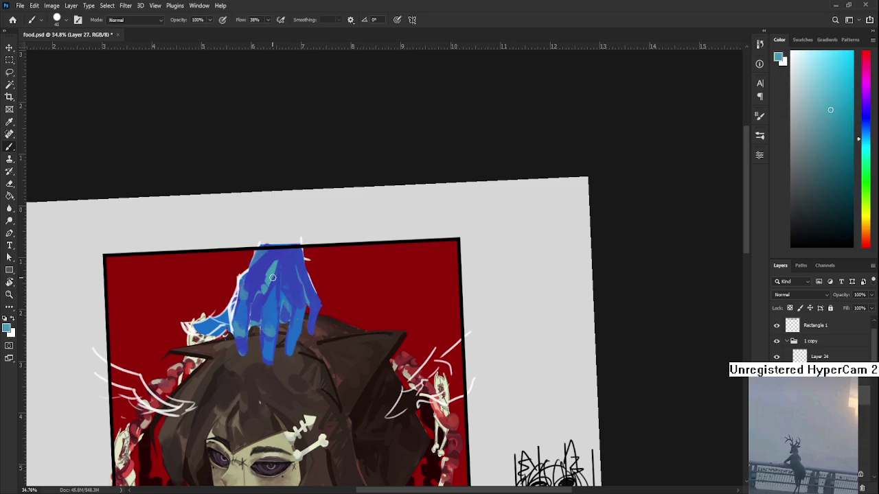
left_click(302, 286, "alt")
left_click(305, 294, "alt")
left_click(306, 283, "alt")
left_click(302, 282, "alt")
left_click(304, 278, "alt")
left_click(297, 265, "alt")
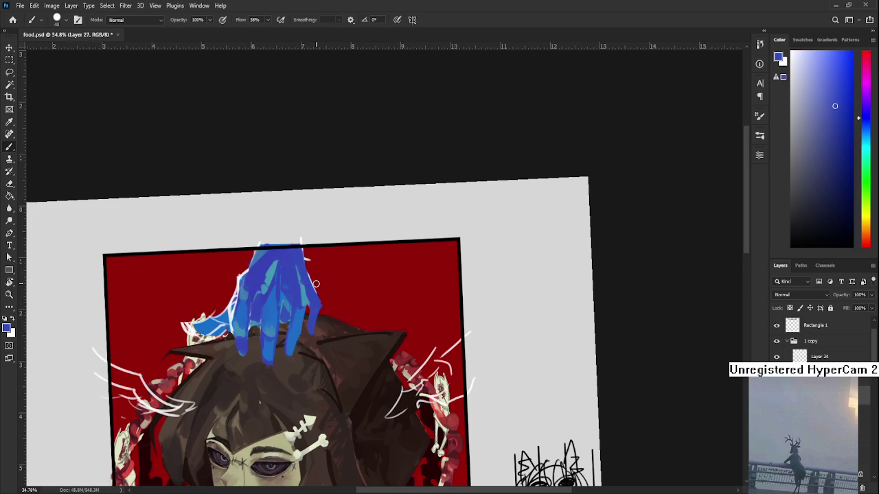
scroll(316, 283, "down", 2)
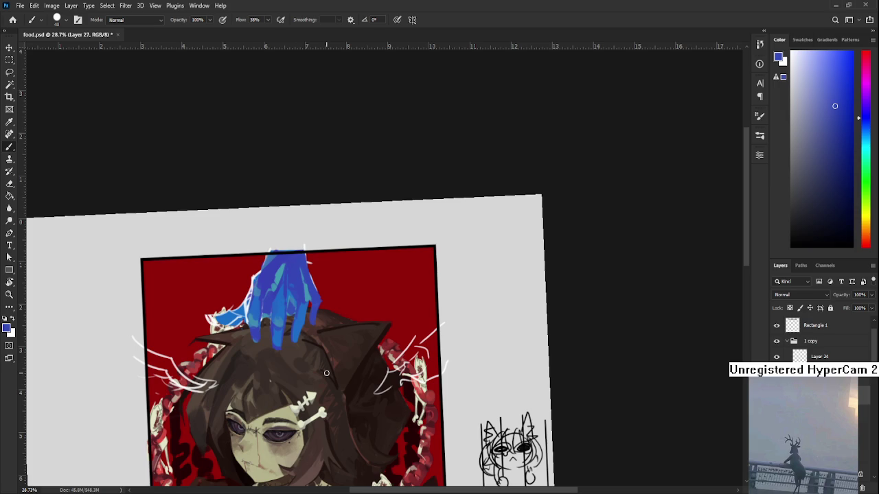
key("r")
mouse_move(326, 373)
left_mouse_down()
mouse_move(361, 278)
mouse_move(384, 265)
left_mouse_up()
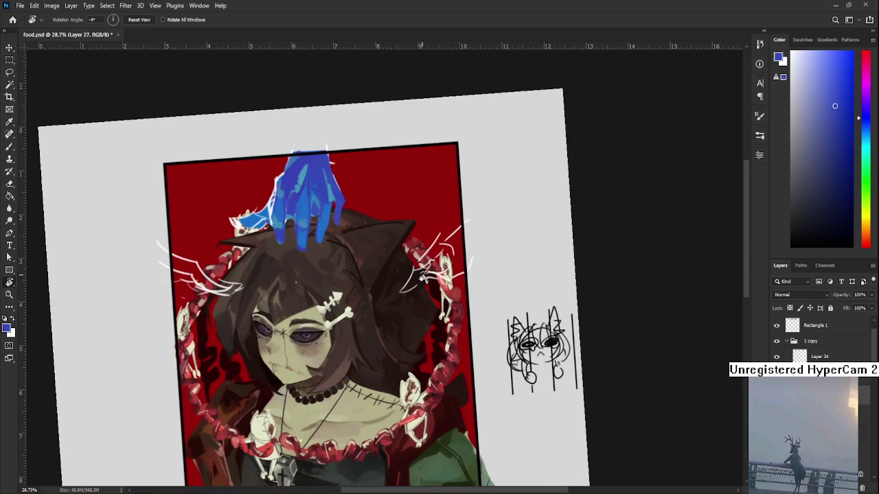
Step: Straighten the view and paint a light-blue highlight down the right finger
mouse_move(385, 265)
left_mouse_down()
mouse_move(357, 333)
mouse_move(340, 288)
left_mouse_up()
key("b")
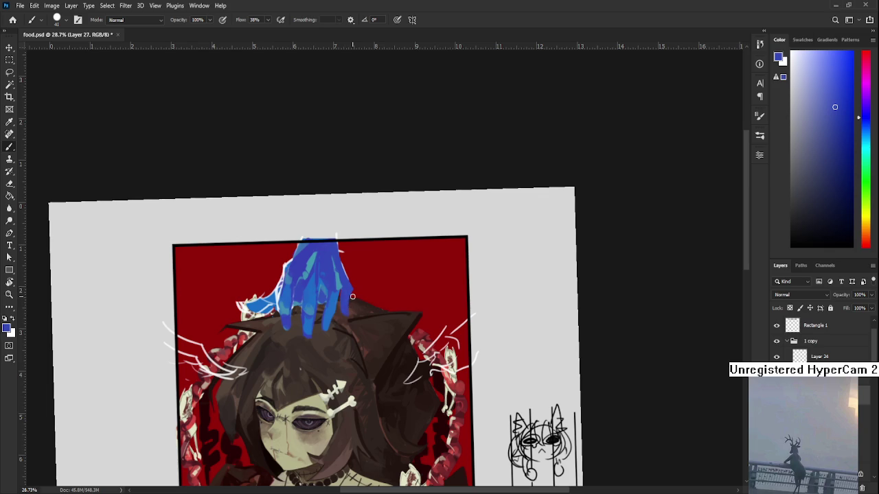
key("e")
left_click_drag(361, 238, 372, 243)
key("b")
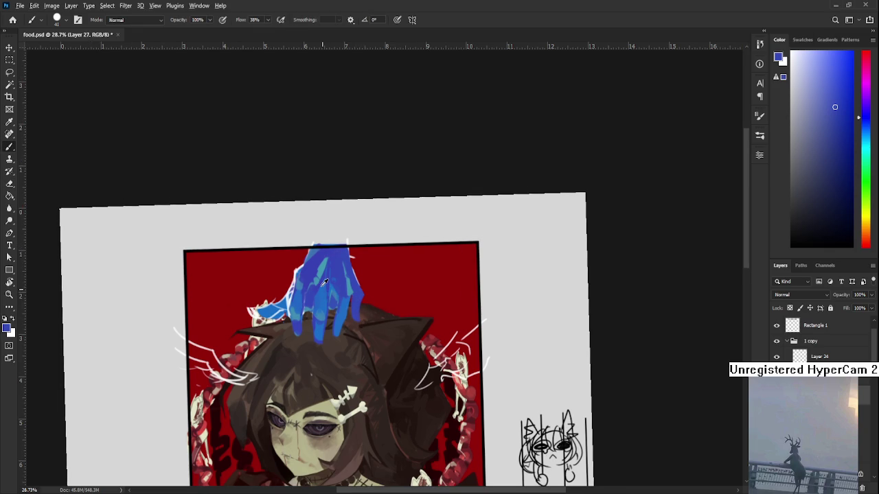
left_click(329, 250, "alt")
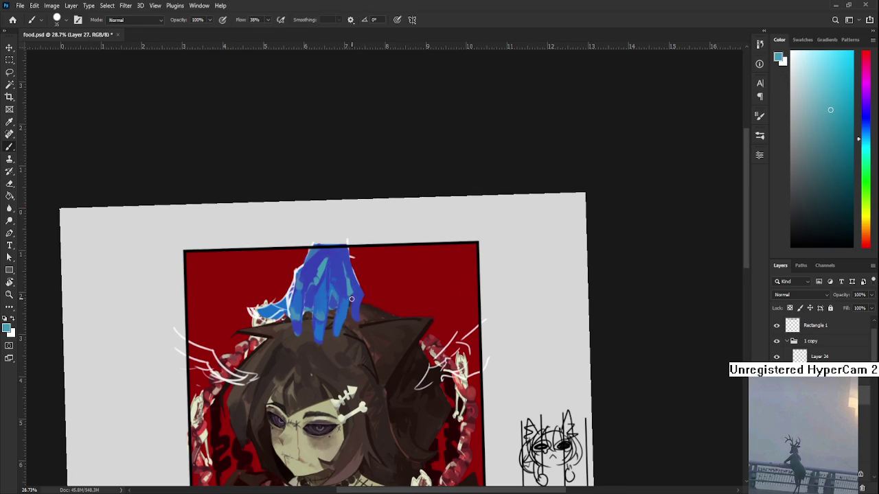
left_click_drag(361, 297, 357, 322)
Step: Sample alternating deeper blues and light cyan from the hand
left_click(355, 317, "alt")
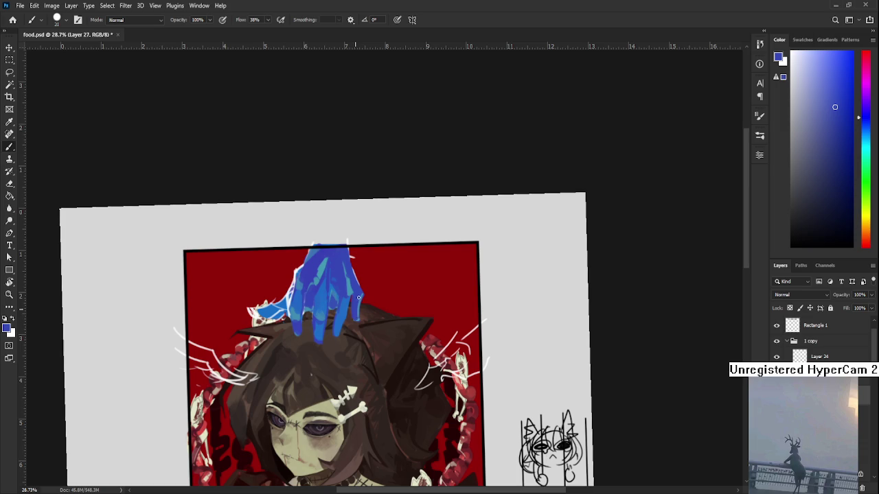
left_click(348, 276, "alt")
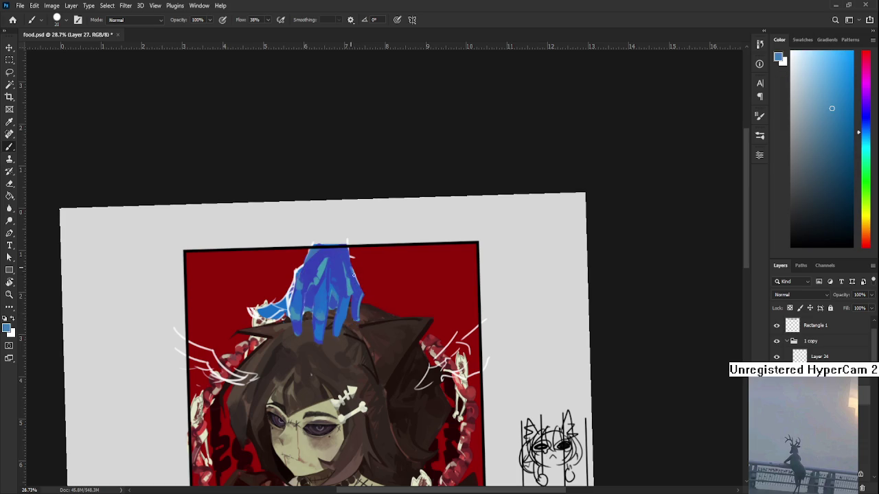
left_click(350, 268, "alt")
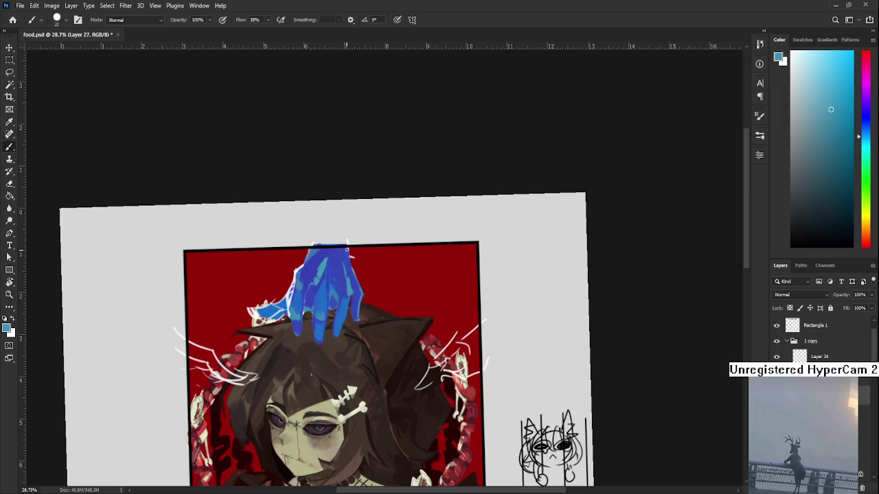
left_click(347, 246, "alt")
key("e")
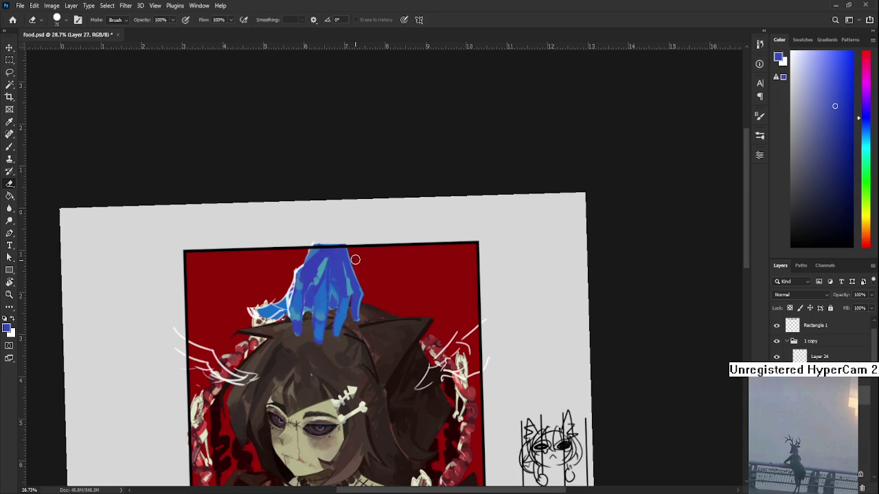
key("b")
left_click(351, 281, "alt")
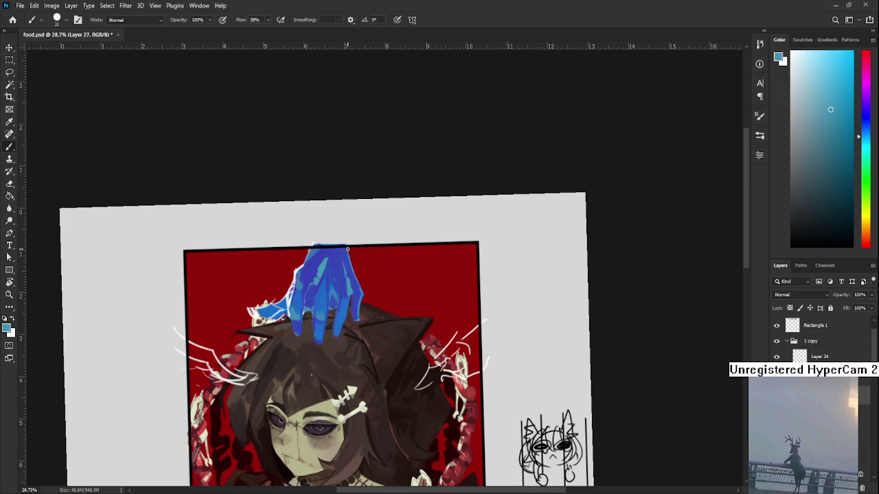
left_click(350, 271, "alt")
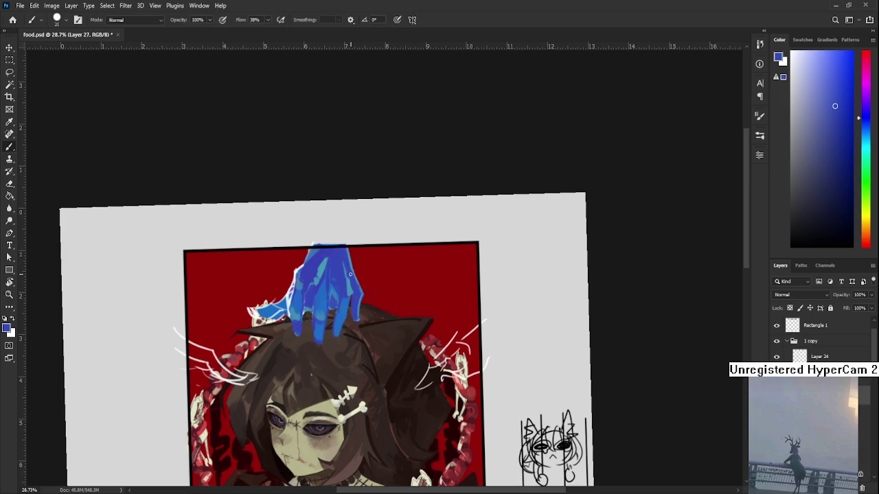
Step: Settle on a light cyan-blue foreground colour sampled from the hand
mouse_move(321, 281)
left_mouse_down()
mouse_move(337, 310)
mouse_move(370, 299)
left_mouse_up()
left_click(345, 293, "alt")
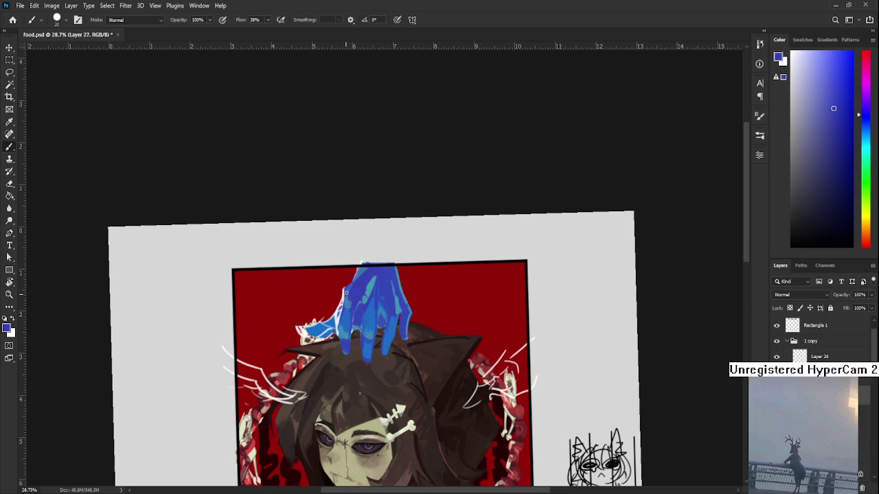
left_click_drag(346, 293, 365, 265)
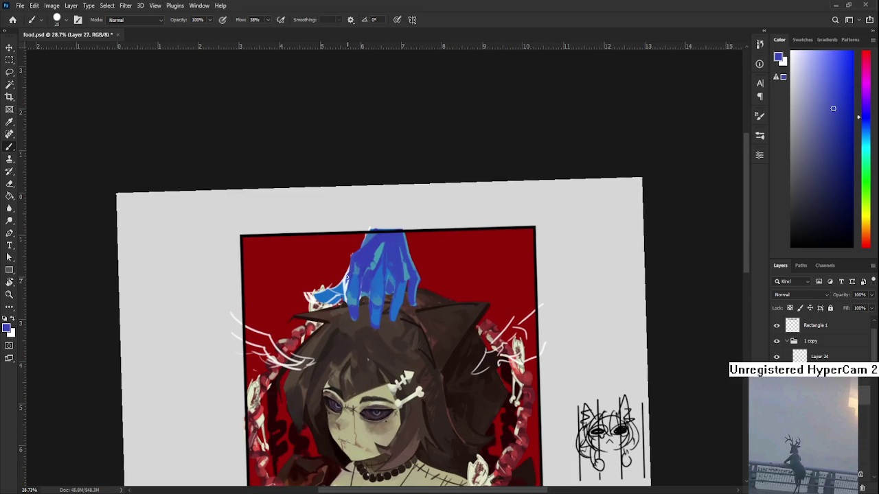
left_click(345, 280, "alt")
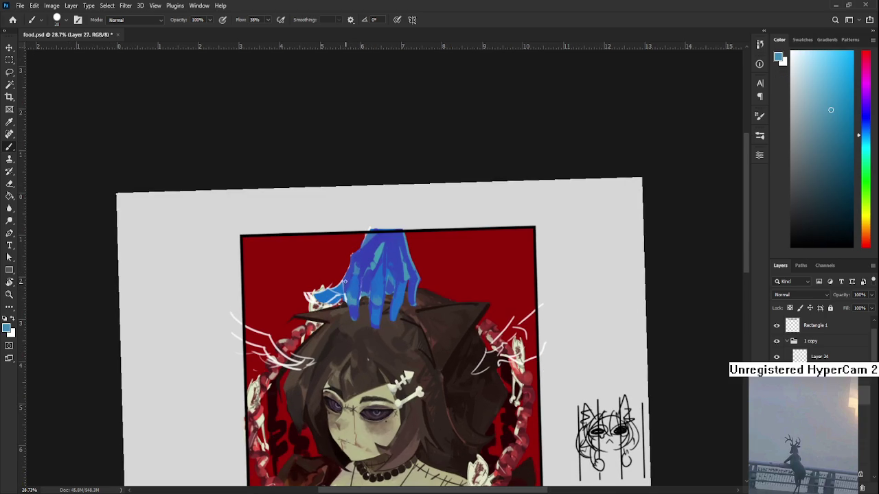
left_click(347, 276, "alt")
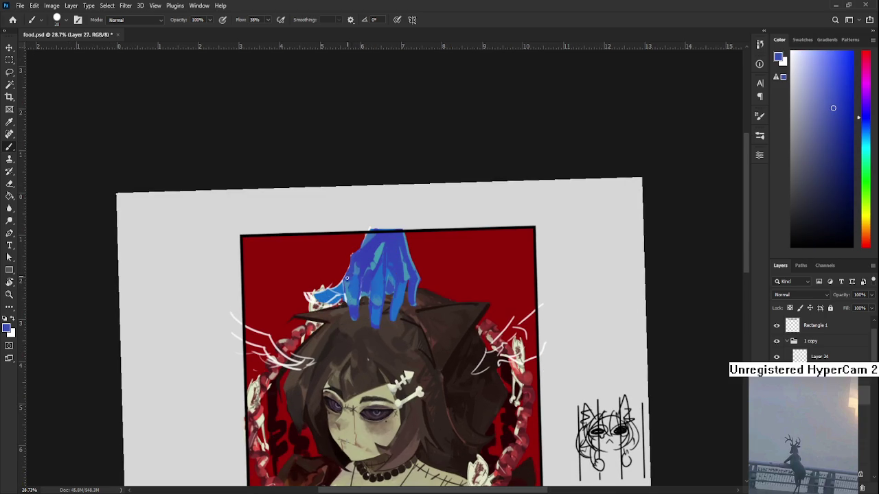
left_click(348, 277, "alt")
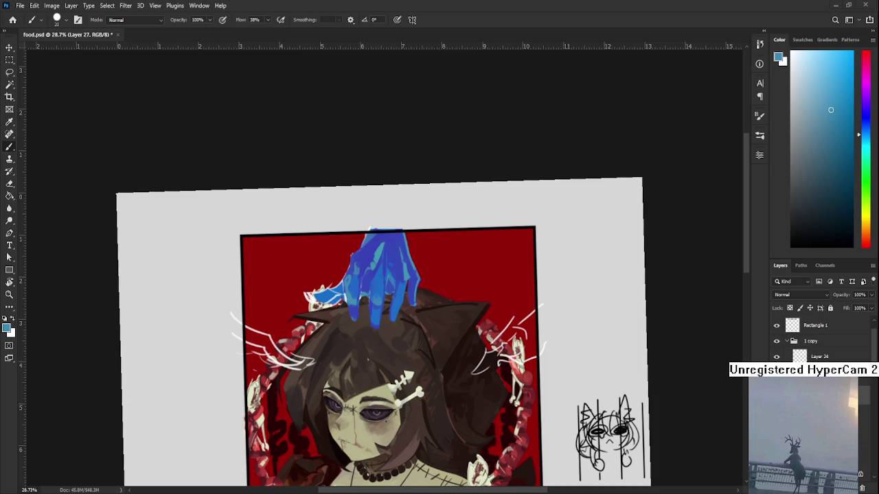
scroll(326, 302, "up", 1)
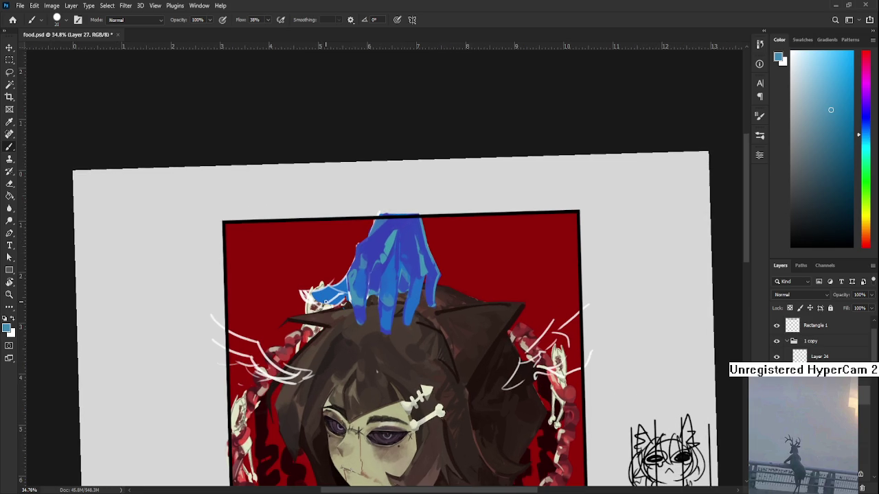
Step: Extend saturated blue paint on the hand's left side
left_click(373, 278, "alt")
left_click_drag(328, 288, 336, 295)
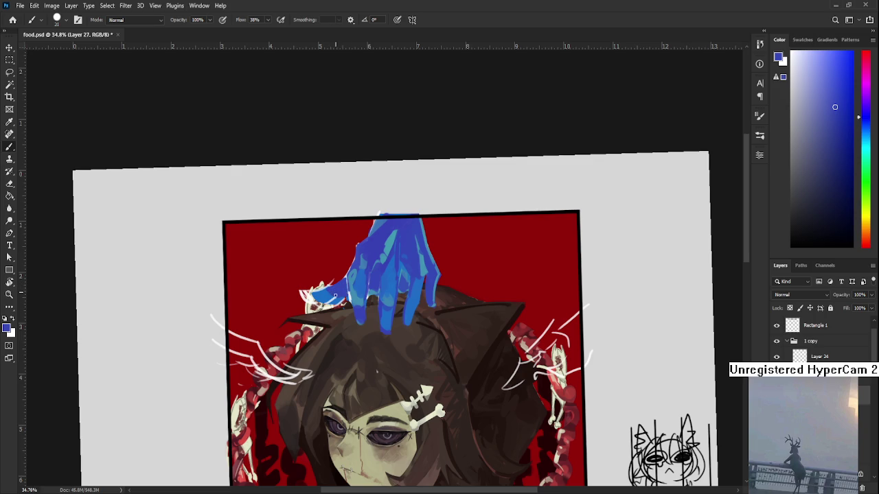
left_click(336, 294, "alt")
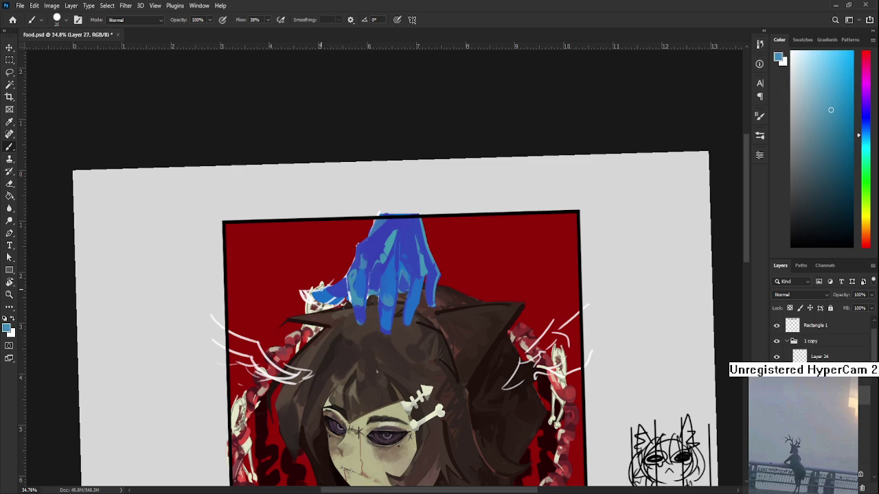
left_click(320, 289, "alt")
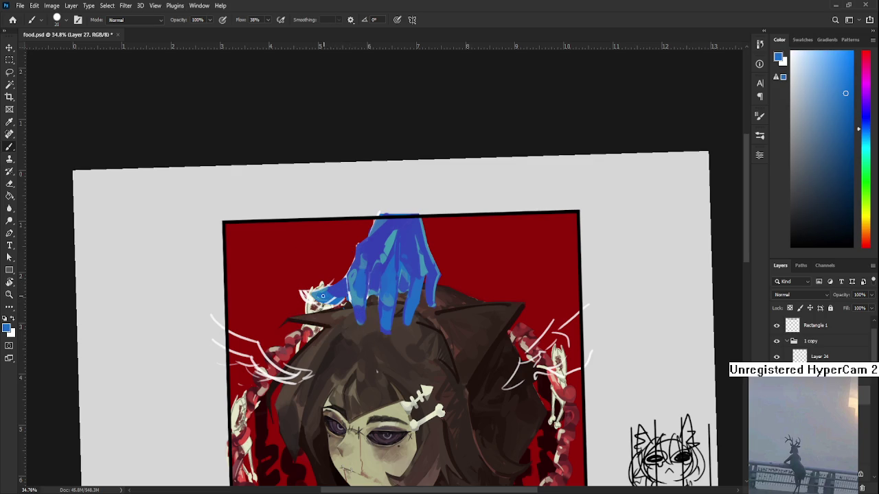
left_click(328, 289, "alt")
left_click(323, 296, "alt")
left_click(330, 297, "alt")
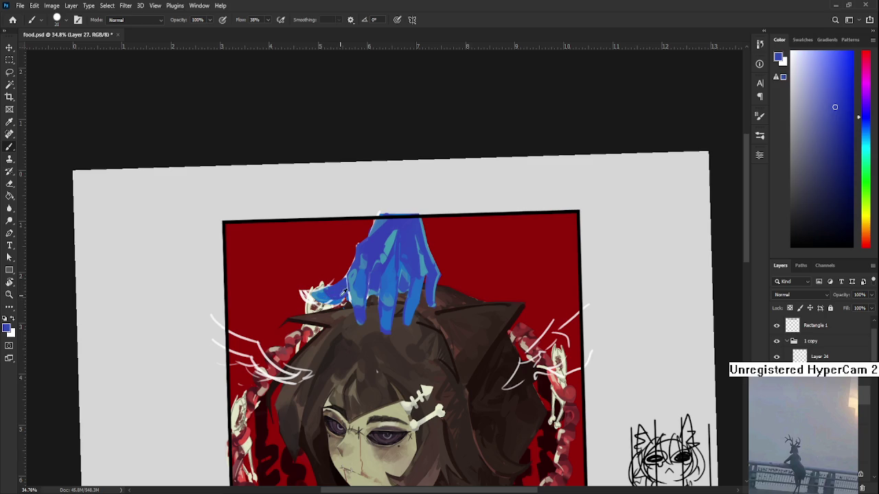
Step: Sample several cyan and deeper blues from across the hand
left_click(313, 284, "alt")
left_click(337, 288, "alt")
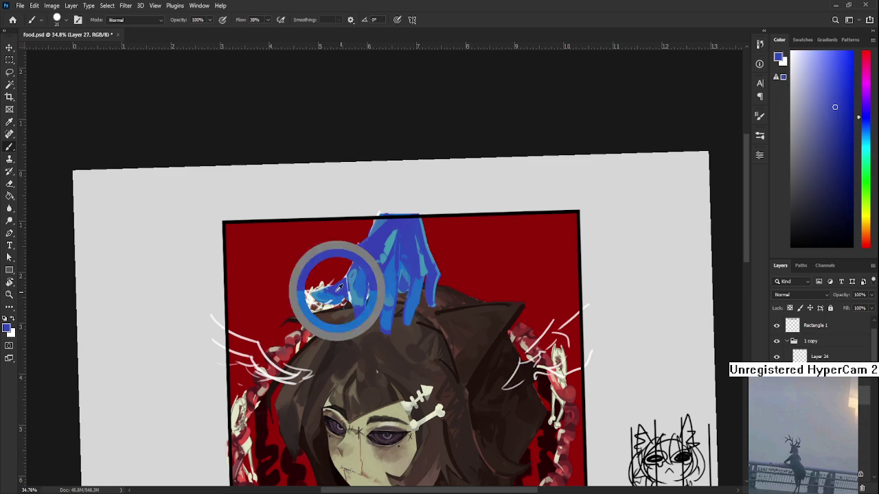
left_click(322, 292, "alt")
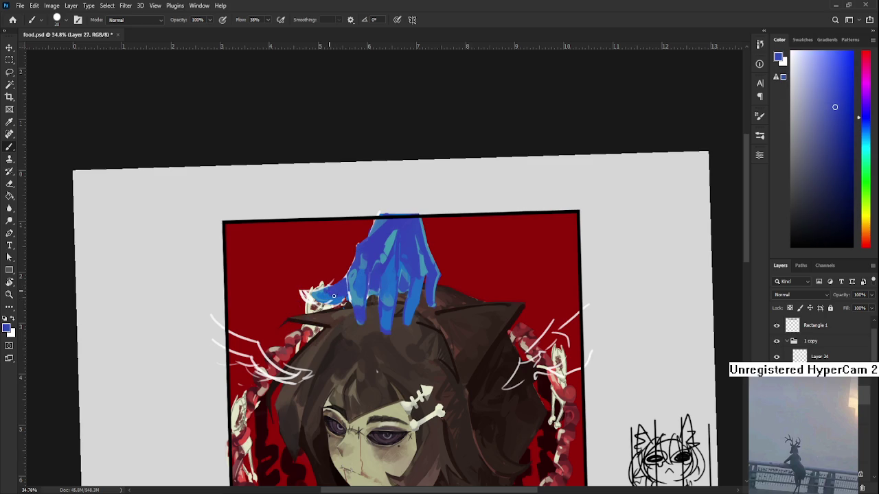
left_click(353, 281, "alt")
left_click(357, 266, "alt")
left_click(317, 296, "alt")
left_click(331, 288, "alt")
Step: Erase the stray blue strokes to the left of the hand
key("e")
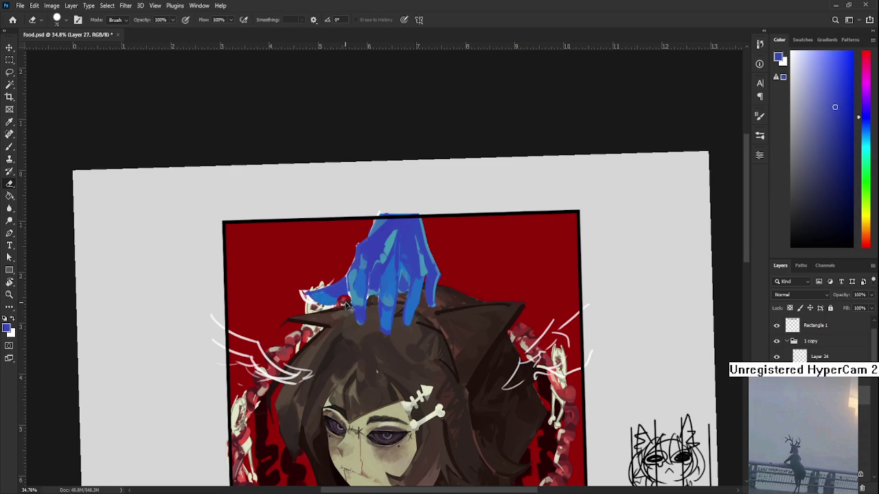
key("b")
left_click(333, 302, "alt")
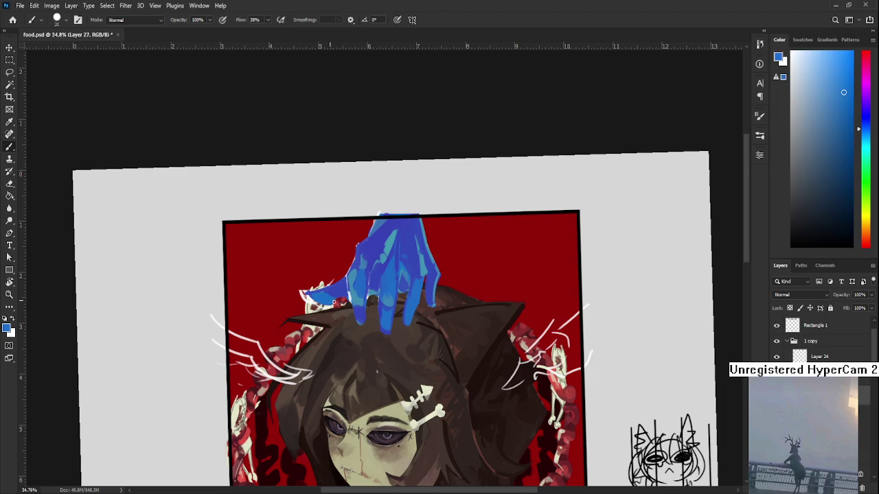
left_click(338, 297, "alt")
left_click(352, 294, "alt")
left_click(354, 293, "alt")
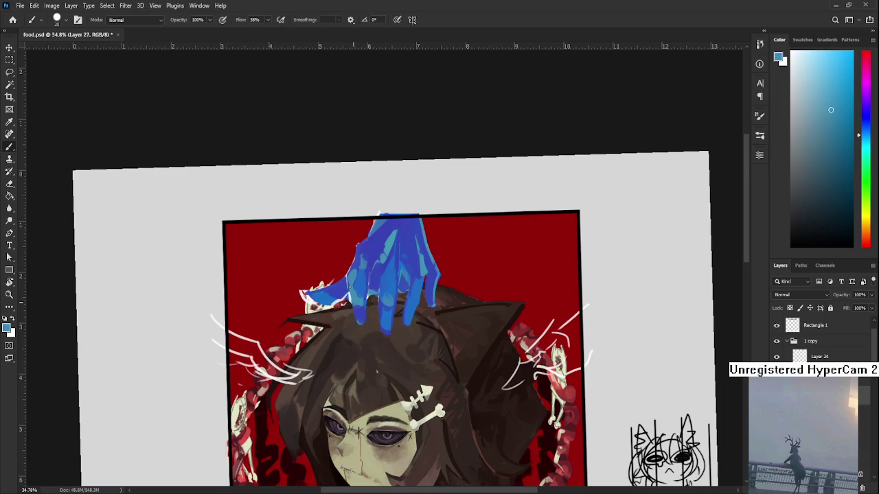
key("e")
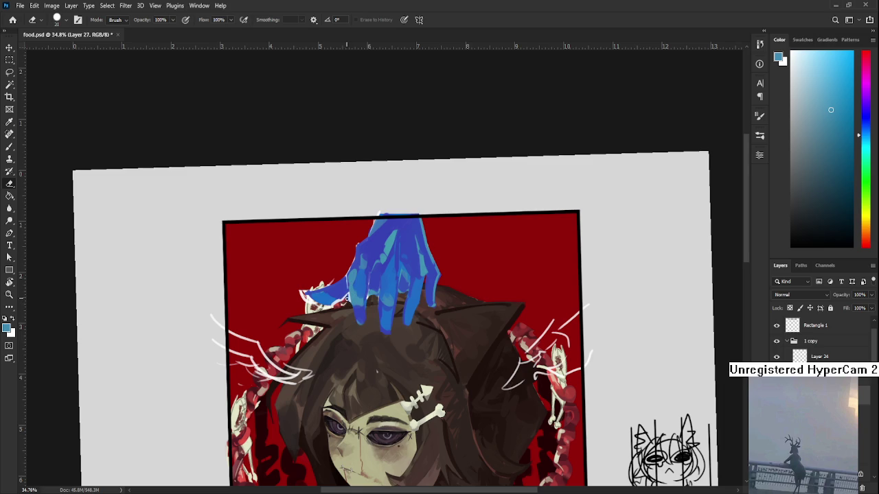
left_click_drag(339, 329, 316, 334)
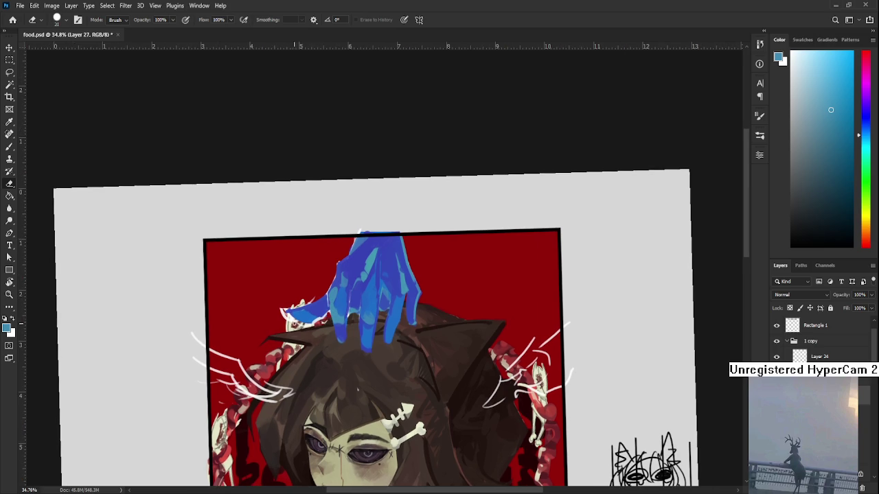
left_click_drag(296, 303, 318, 310)
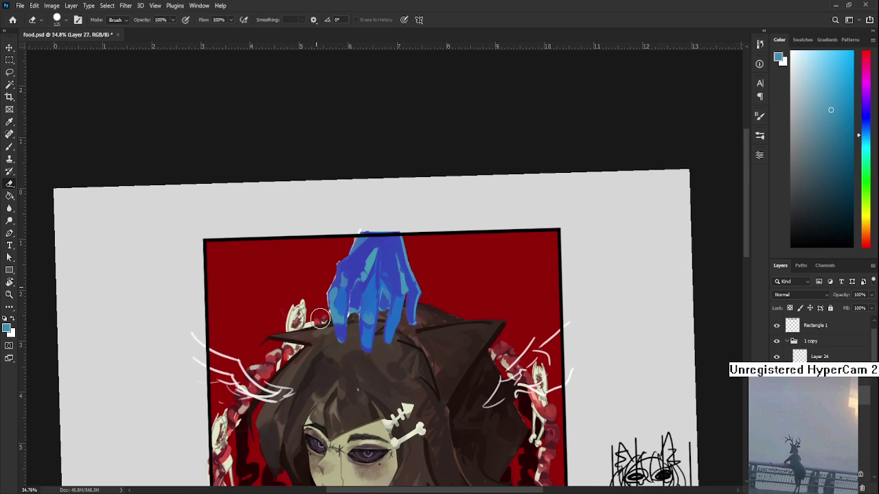
Step: Redraw a thin dark violet-blue stroke off the hand's left edge, replacing an undone one
key("b")
left_click(340, 270, "alt")
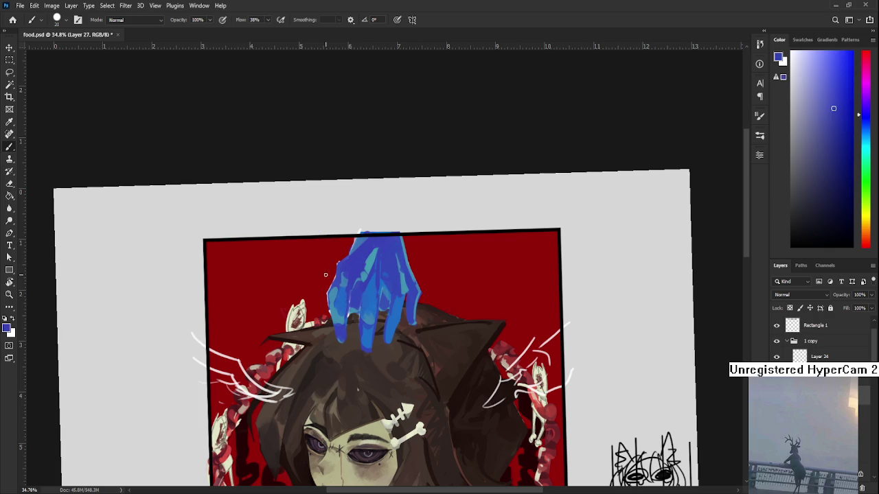
left_click_drag(337, 275, 325, 285)
key("ctrl+z")
left_click_drag(332, 282, 307, 292)
left_click(335, 295, "alt")
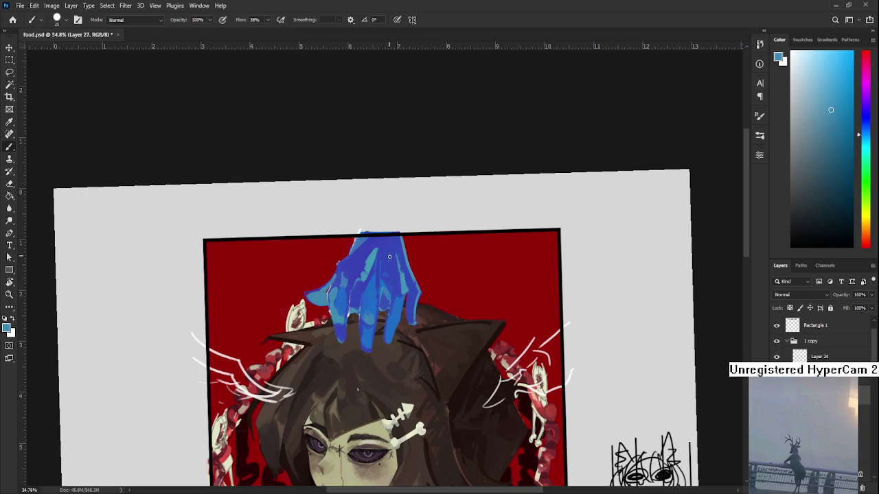
left_click_drag(389, 257, 336, 328)
left_click(336, 328, "alt")
right_click(337, 319, "alt+shift")
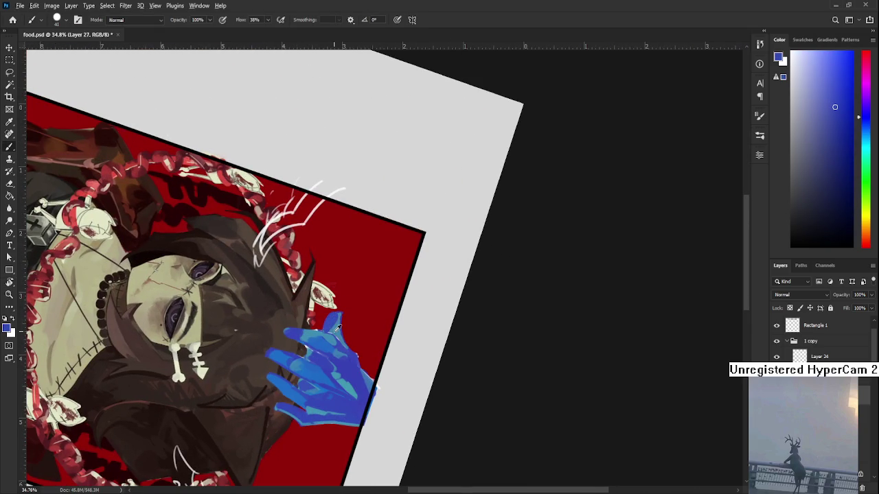
Step: Turn the view nearly upright and sample lighter blues from the hand
left_click(336, 346, "alt")
left_click(339, 324, "alt")
key("r")
left_click_drag(340, 324, 345, 286)
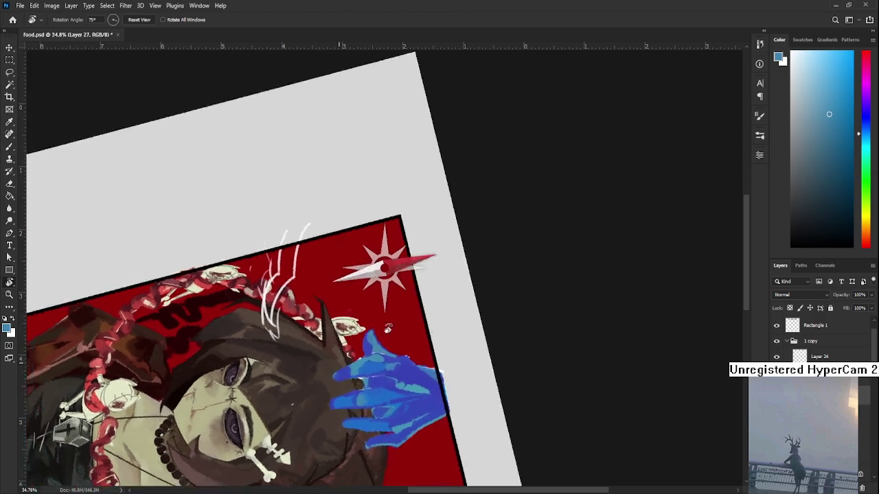
left_click(399, 287, "alt")
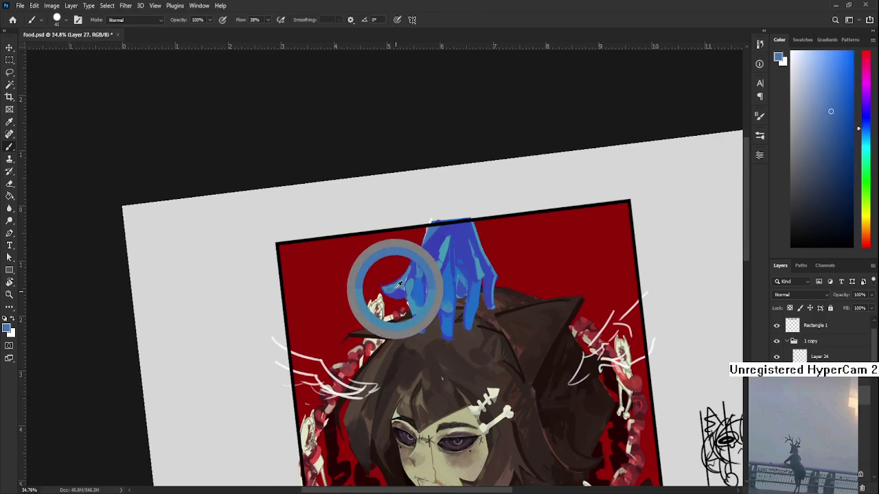
left_click(402, 295, "alt")
left_click(411, 292, "alt")
Step: Touch up the blue along the hand's top edge, shrinking the eraser slightly
mouse_move(412, 289)
left_mouse_down()
mouse_move(396, 293)
mouse_move(376, 280)
left_mouse_up()
left_click(396, 291, "alt")
left_click(376, 280, "alt")
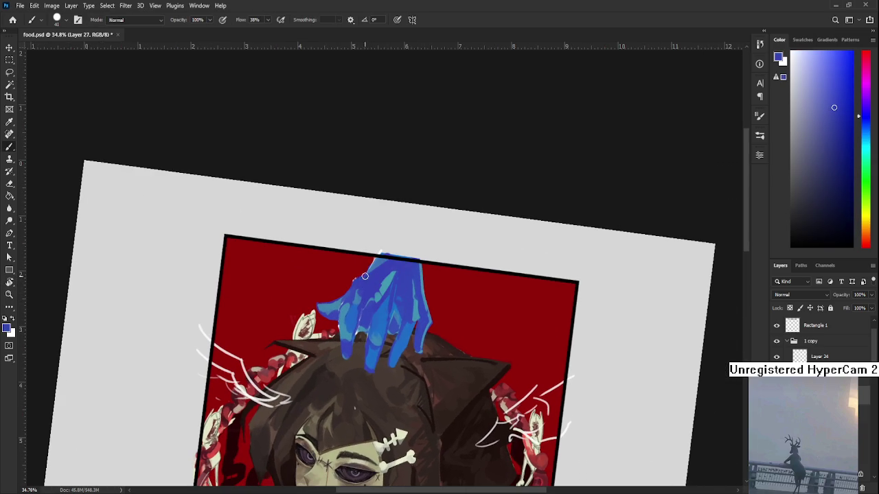
left_click_drag(373, 262, 361, 275)
key("e")
key("bracketleft")
key("bracketleft")
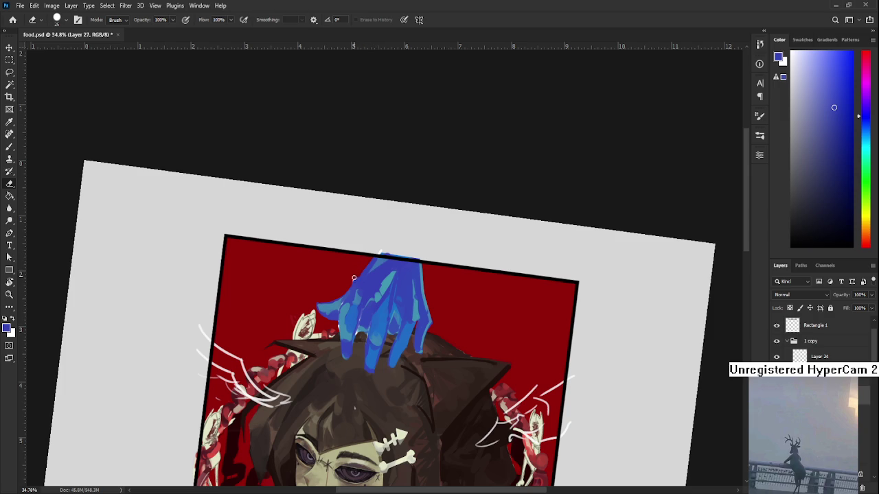
key("b")
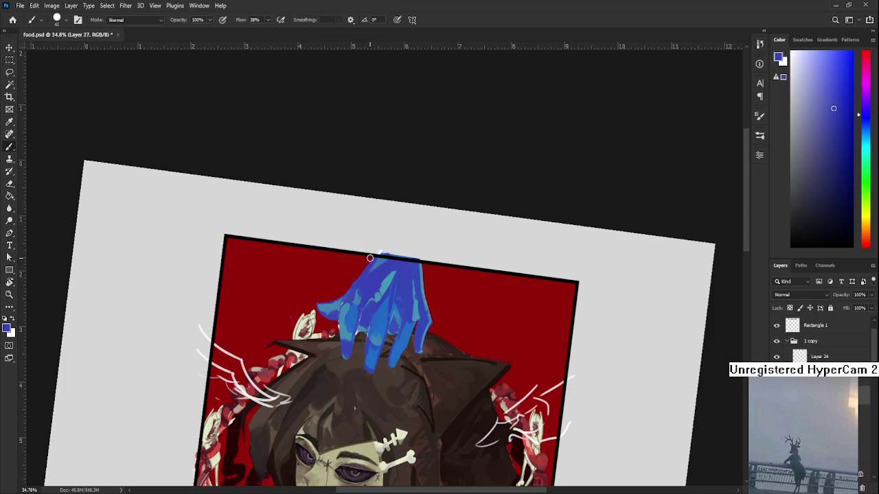
key("e")
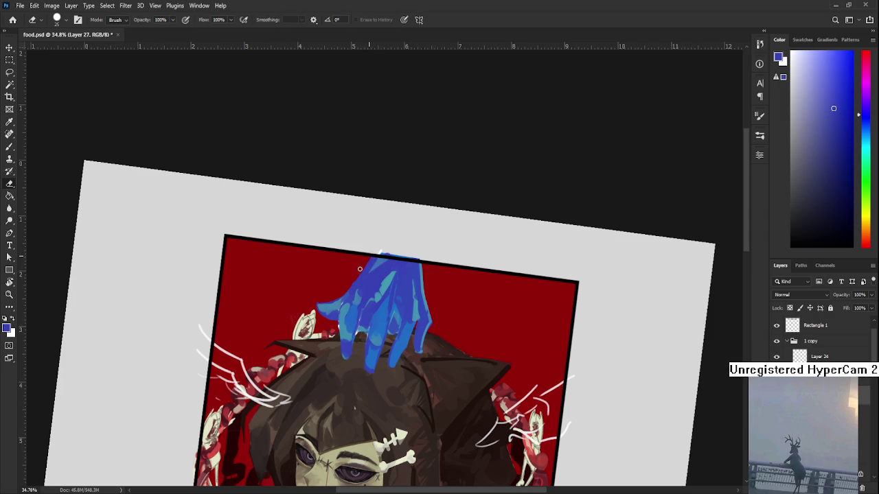
key("b")
Step: Sample darker violet-blues and lighter blues from the hand for shading
left_click(379, 260, "alt")
left_click(385, 268, "alt")
left_click(386, 268, "alt")
left_click(389, 268, "alt")
left_click(370, 270, "alt")
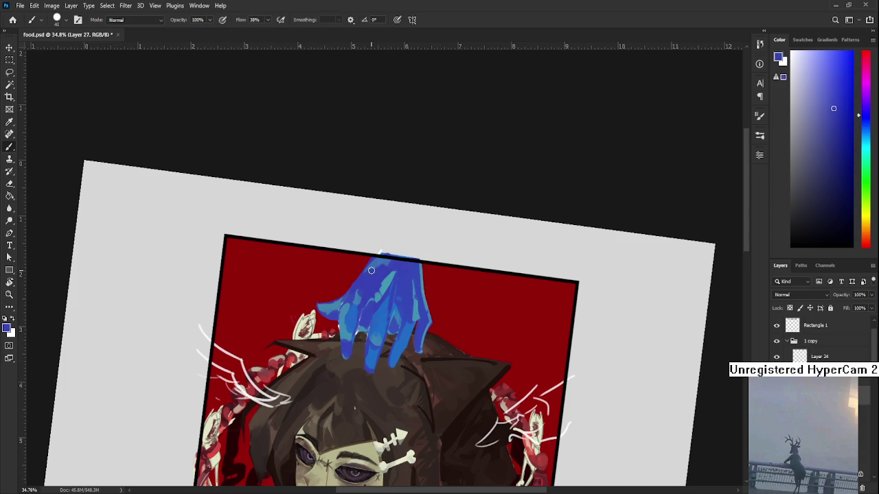
left_click(380, 268, "alt")
left_click_drag(380, 269, 350, 276)
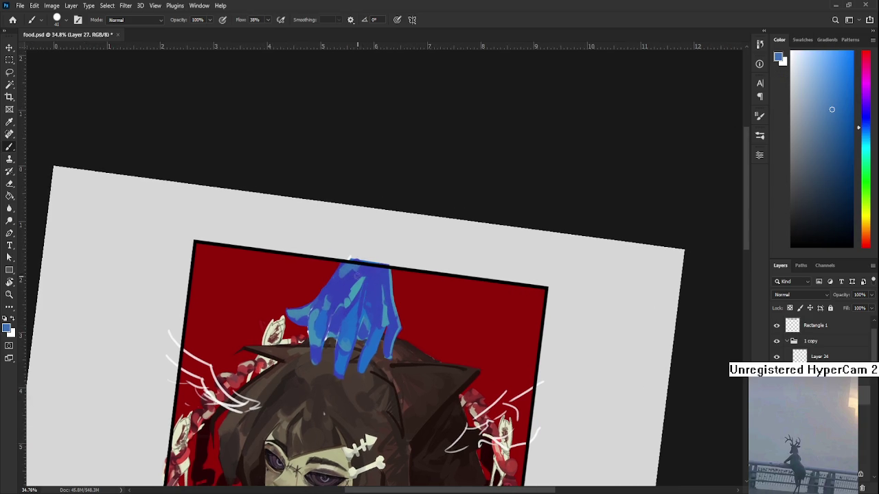
left_click(357, 275, "alt")
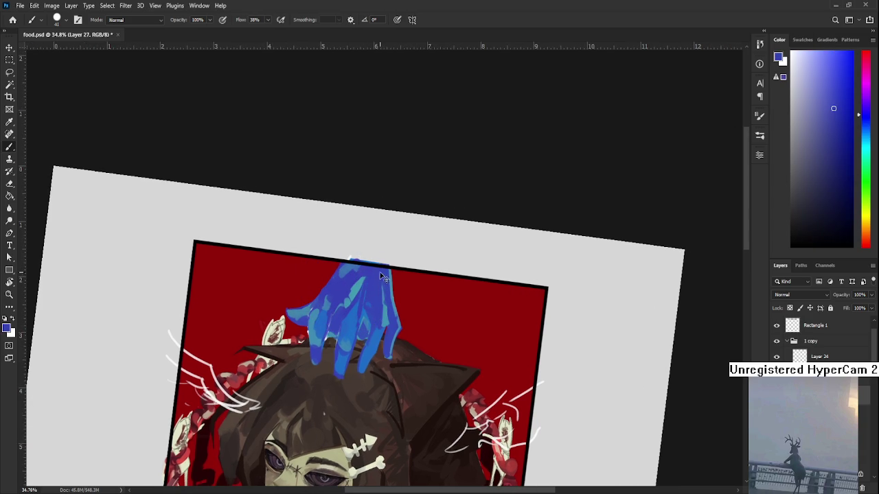
left_click(355, 264, "alt")
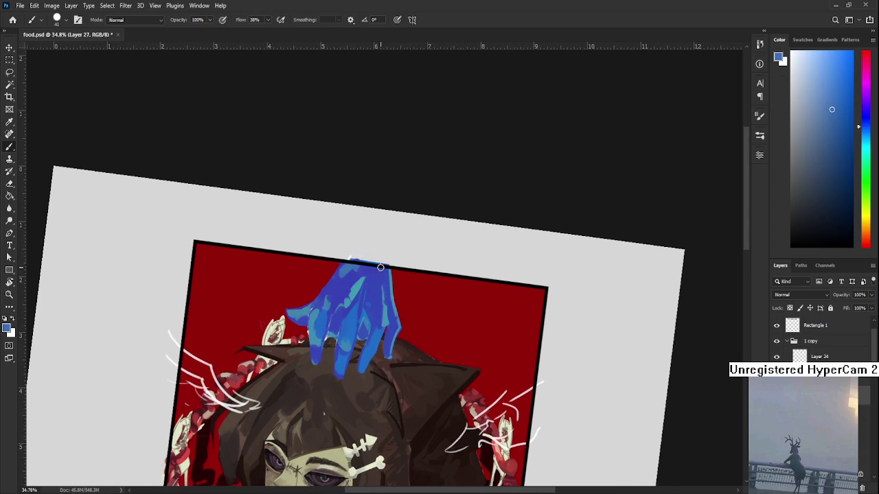
Step: Shade the fingers with alternating lighter cyan-blue and deeper blue samples
left_click(371, 284, "alt")
left_click(385, 318, "alt")
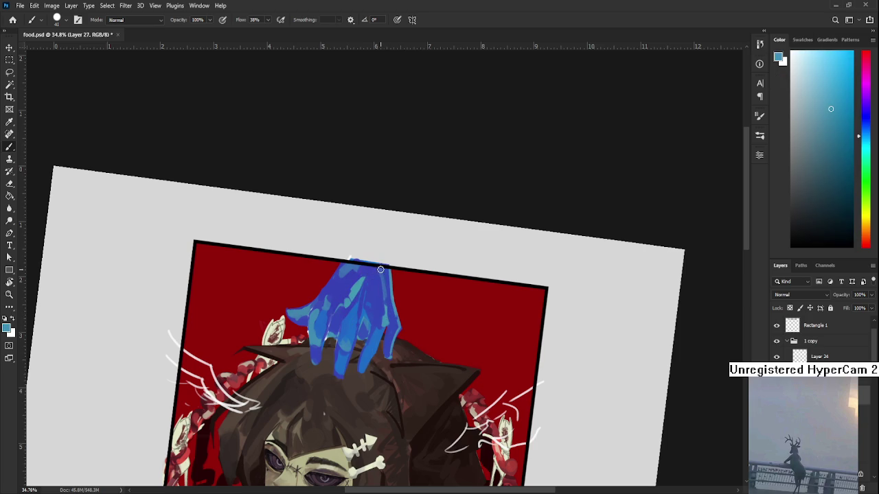
left_click(385, 280, "alt")
left_click(385, 315, "alt")
left_click(383, 282, "alt")
left_click(374, 295, "alt")
left_click(387, 298, "alt")
scroll(394, 311, "down", 1)
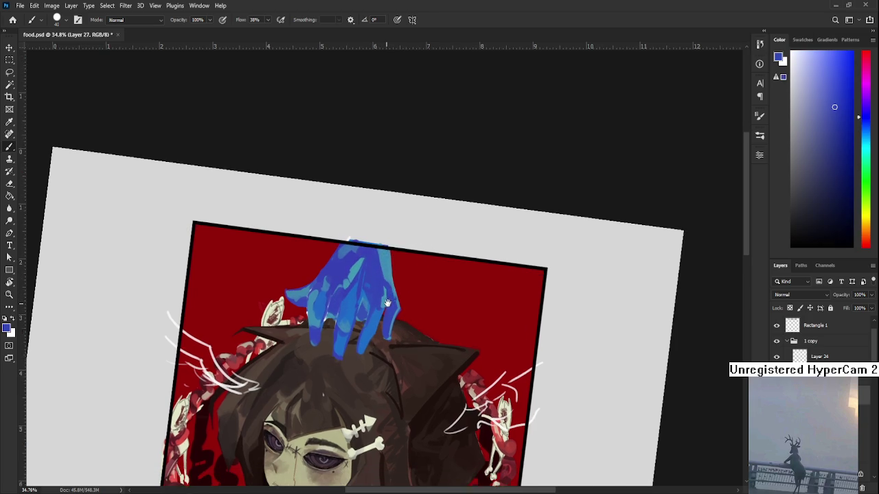
Step: Add darker purple-blue and brighter cyan-blue shading down the fingers
left_click(389, 266, "alt")
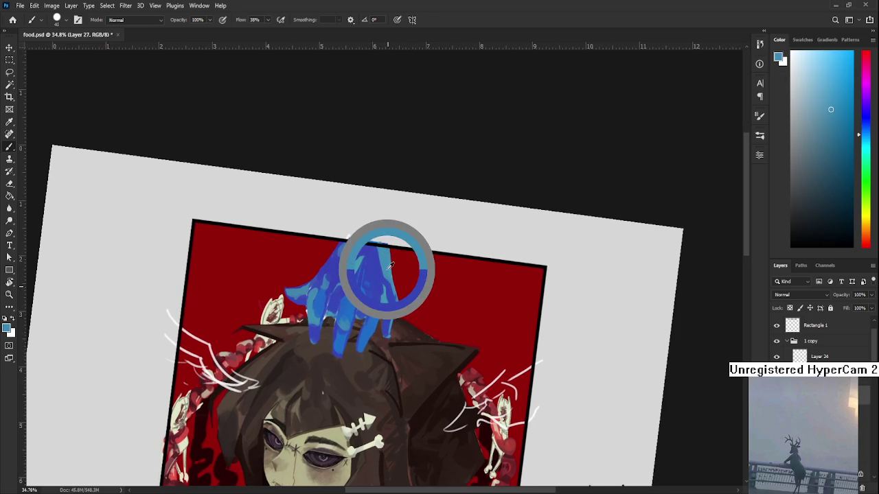
left_click(377, 315, "alt")
left_click(375, 321, "alt")
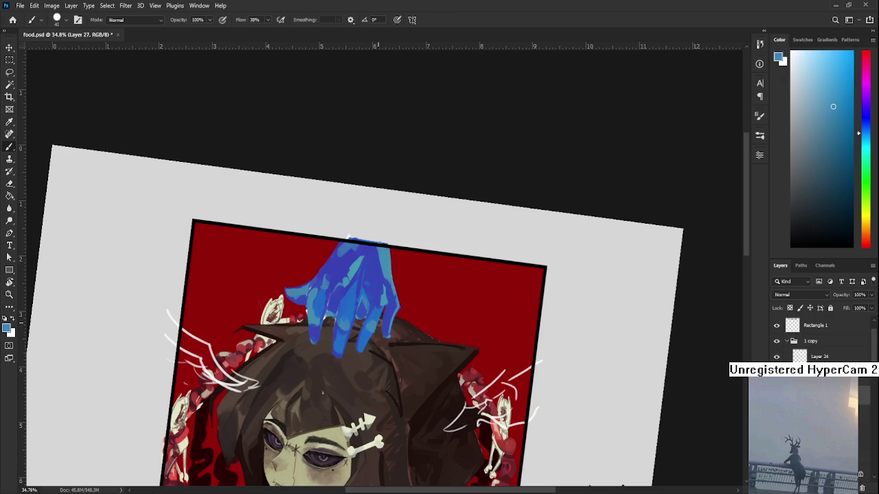
left_click(392, 303, "alt")
left_click(388, 311, "alt")
left_click(332, 329, "alt")
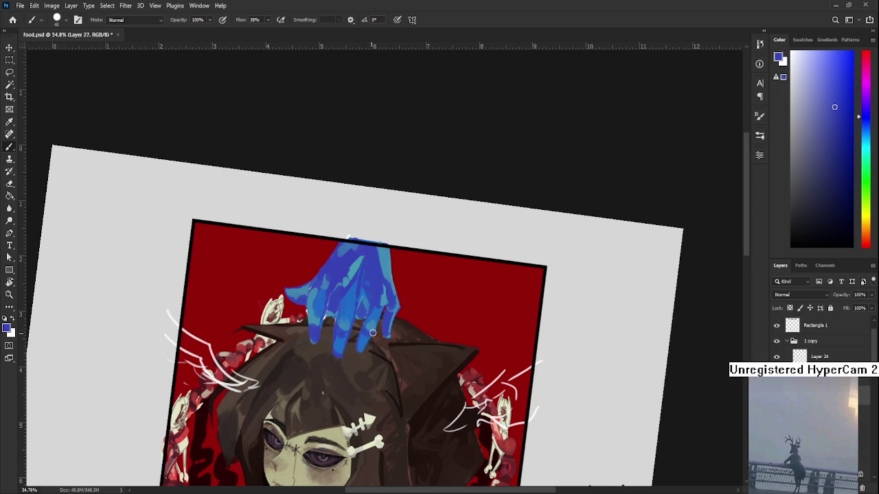
left_click(370, 329, "alt")
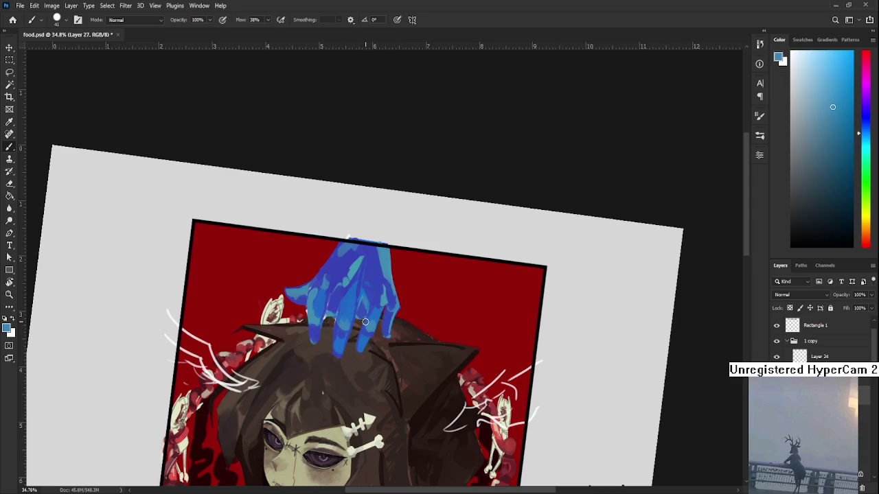
scroll(365, 322, "down", 3)
Step: Rotate the canvas view upright and choose a dark navy paint colour for the hand
key("r")
left_click_drag(359, 354, 365, 353)
scroll(365, 353, "up", 2)
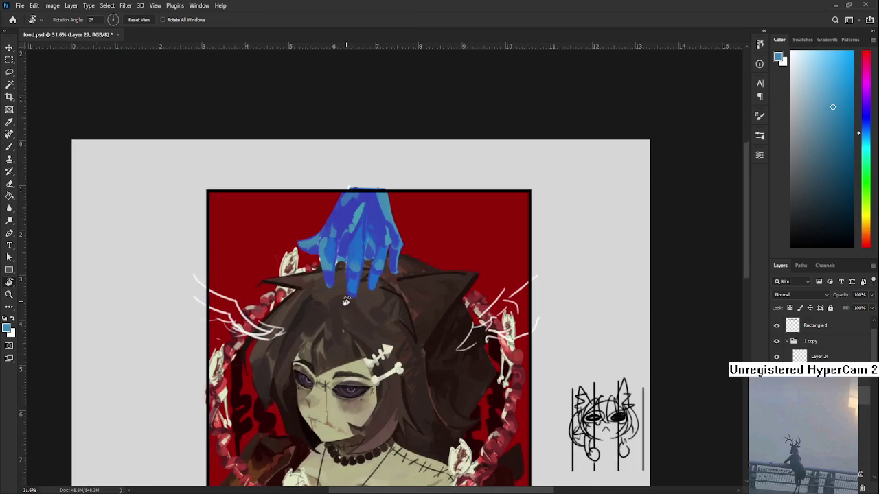
scroll(359, 220, "down", 1)
key("e")
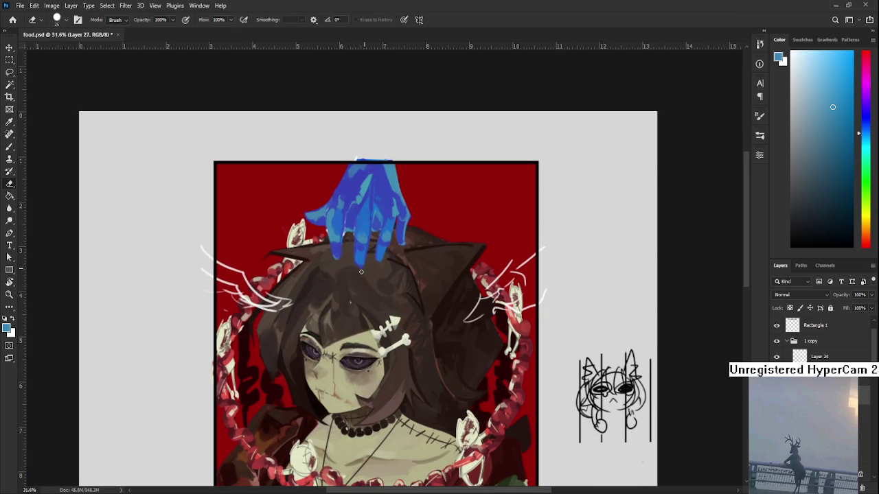
left_click_drag(364, 273, 345, 319)
key("b")
left_click(367, 244, "alt")
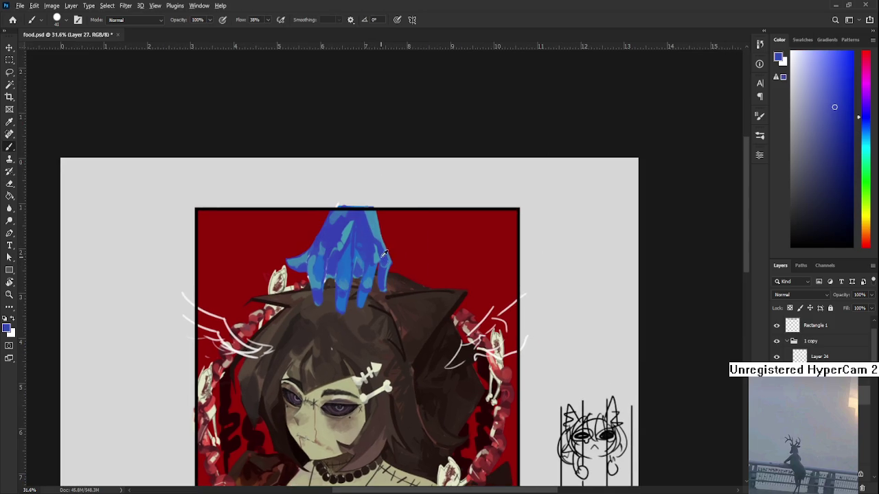
left_click(827, 178)
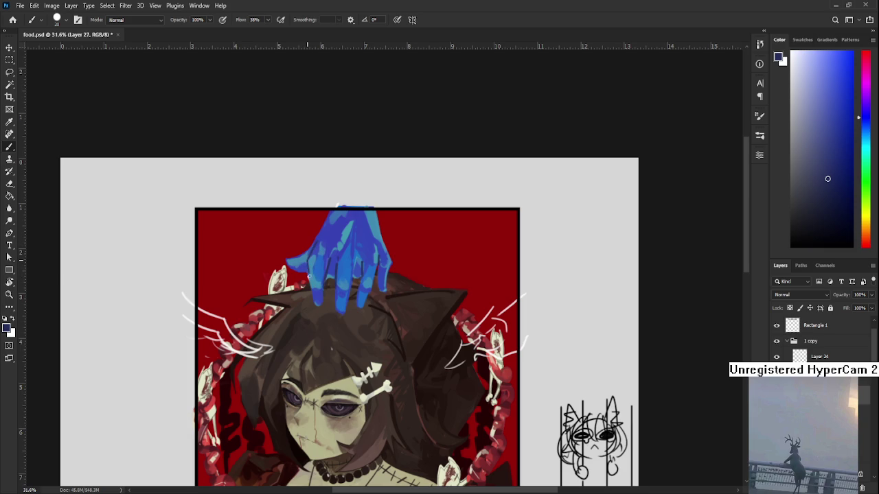
Step: Sample darker blues from the hand and paint darker marks on its left part
left_click_drag(335, 278, 325, 283)
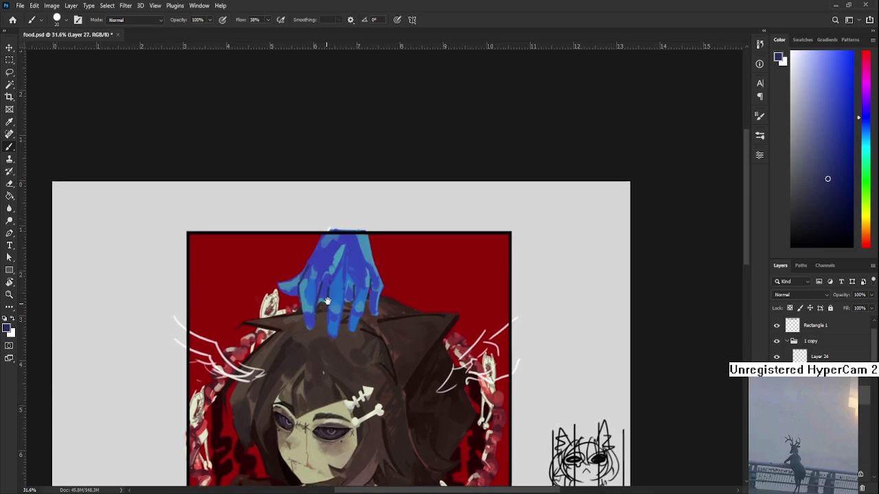
left_click(322, 281, "alt")
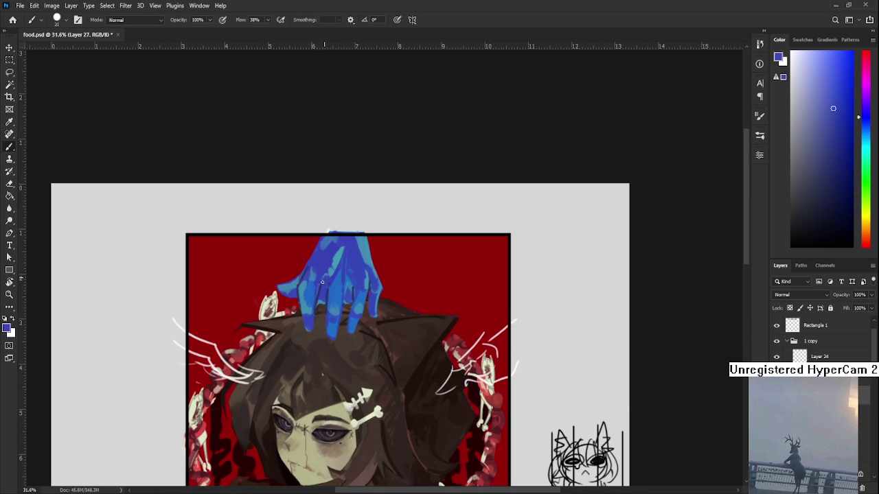
left_click(328, 282, "alt")
left_click(326, 288, "alt")
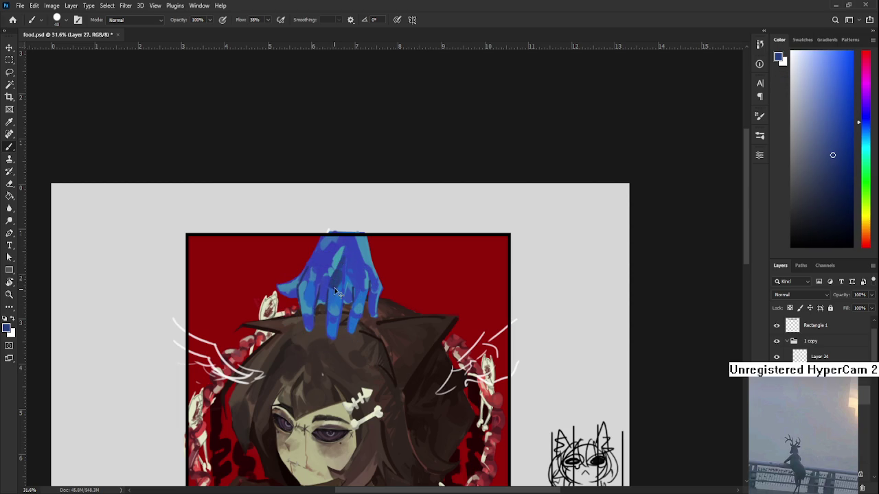
left_click_drag(331, 282, 333, 287)
left_click_drag(307, 276, 299, 289)
Step: Sample several slightly lighter blues from the hand for highlights
left_click(337, 283, "alt")
left_click(336, 282, "alt")
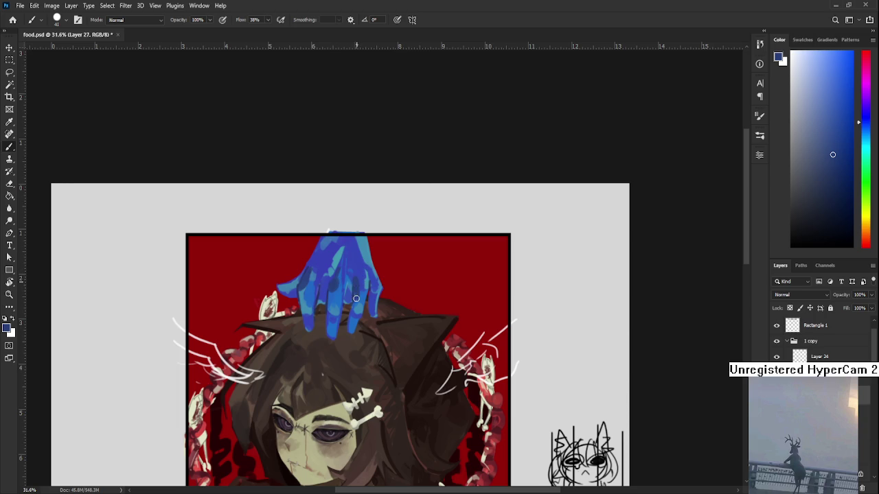
left_click(360, 276, "alt")
left_click(359, 286, "alt")
left_click(368, 279, "alt")
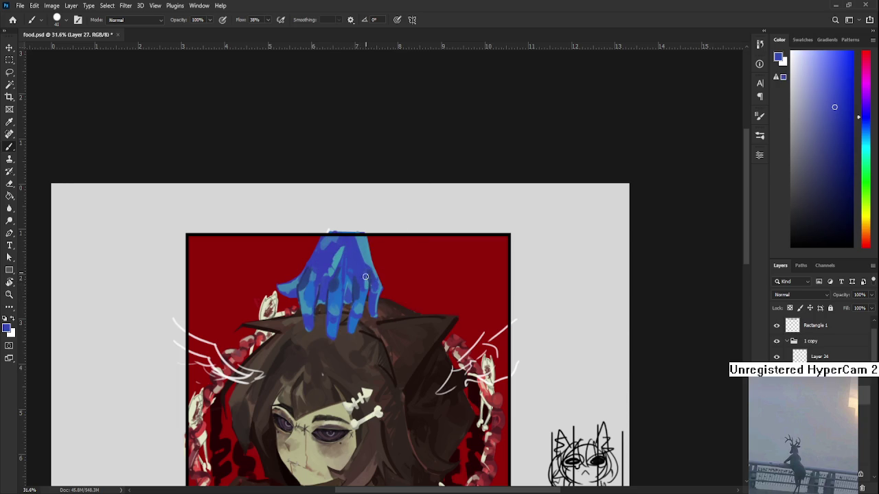
left_click(341, 291, "alt")
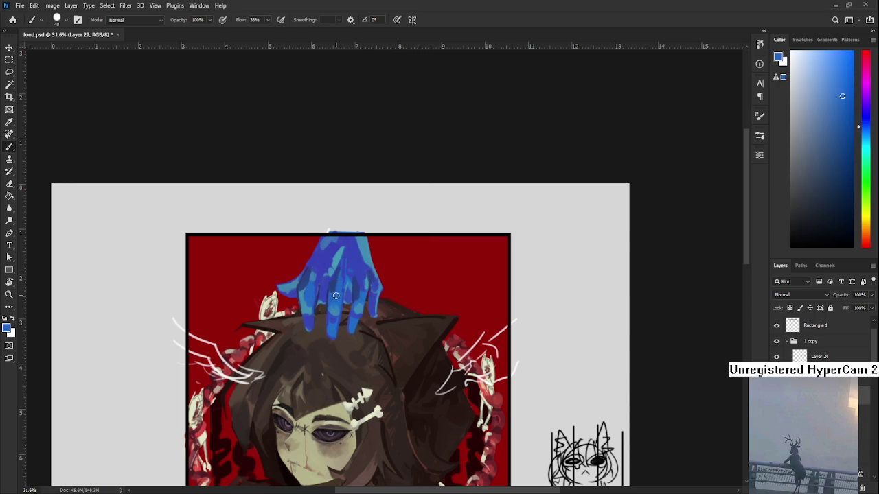
Step: Sample a darker blue from the hand and shrink the brush from 40 to 10
scroll(334, 306, "down", 2)
scroll(336, 309, "up", 3)
scroll(339, 316, "down", 1)
scroll(341, 322, "up", 1)
scroll(341, 323, "up", 1)
scroll(344, 324, "down", 1)
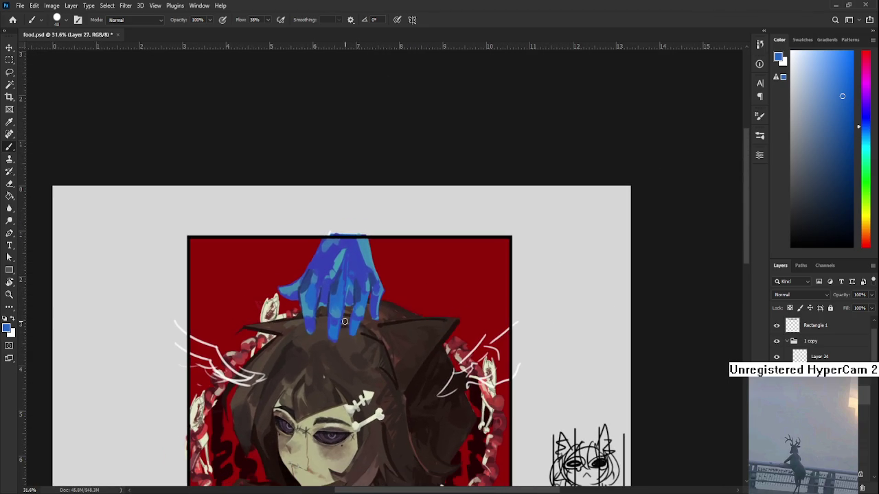
scroll(346, 326, "up", 1)
left_click(267, 314, "alt")
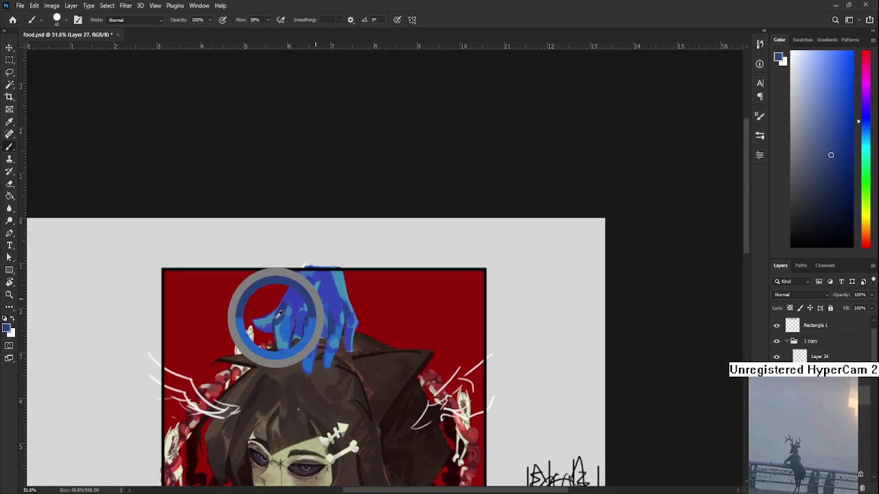
key("bracketleft")
key("bracketleft")
key("bracketleft")
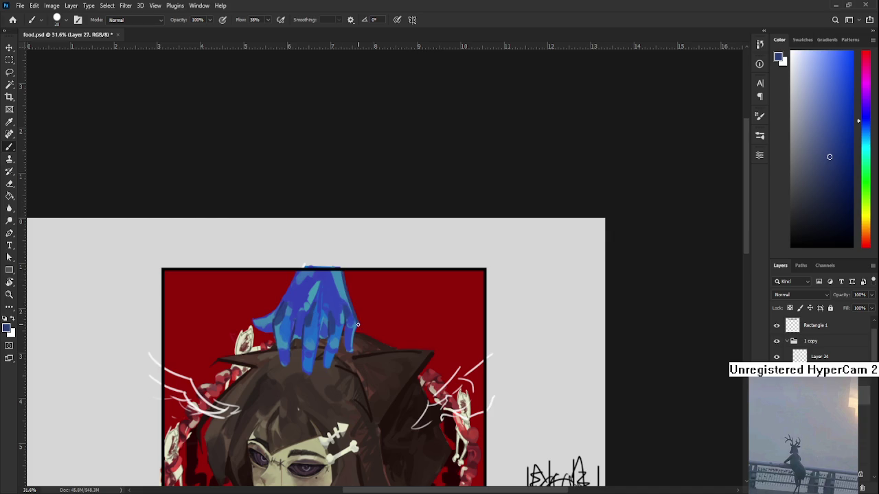
Step: Zoom in on the fingers and sample lighter and darker blues from the hand
scroll(354, 341, "down", 1)
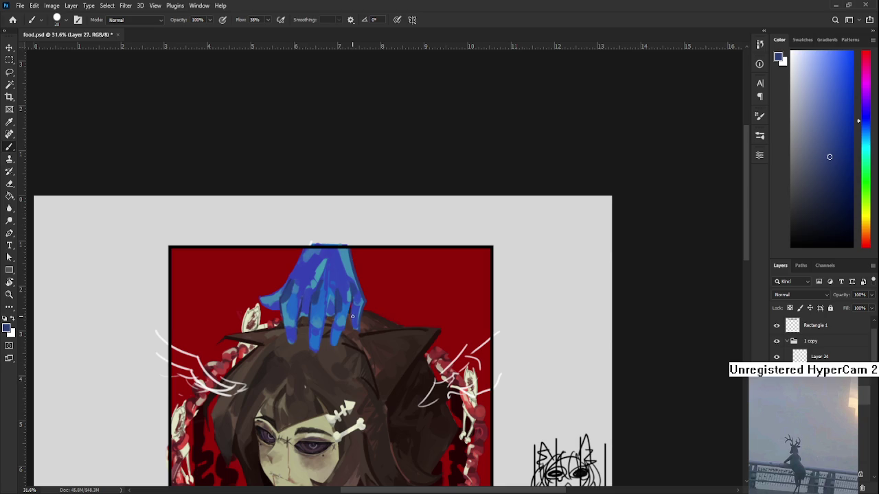
scroll(353, 315, "down", 2)
scroll(354, 315, "up", 2)
scroll(355, 304, "up", 1)
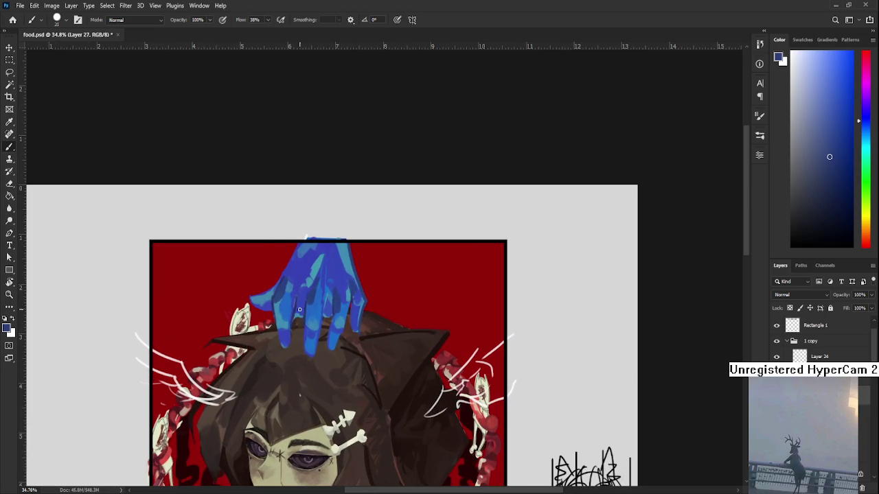
left_click(292, 306, "alt")
left_click(290, 323, "alt")
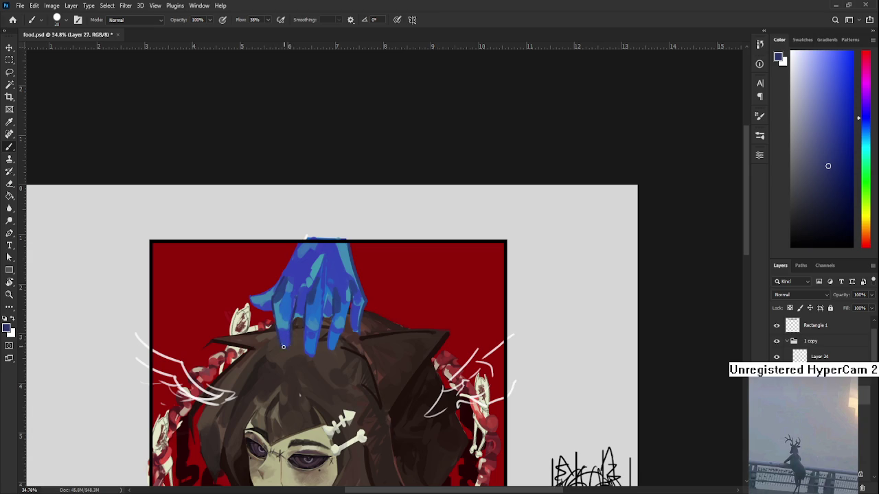
key("e")
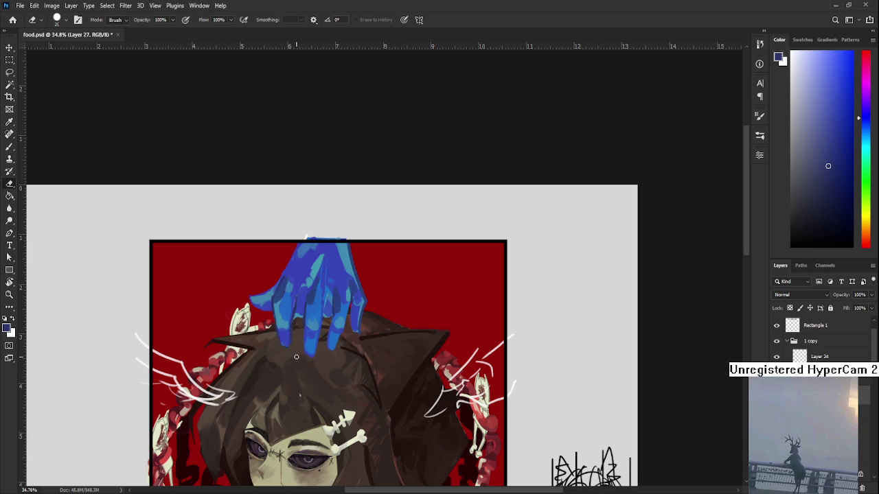
key("b")
Step: Fine-tune the blue sampled from the fingers for finer darker strokes
left_click(296, 305, "alt")
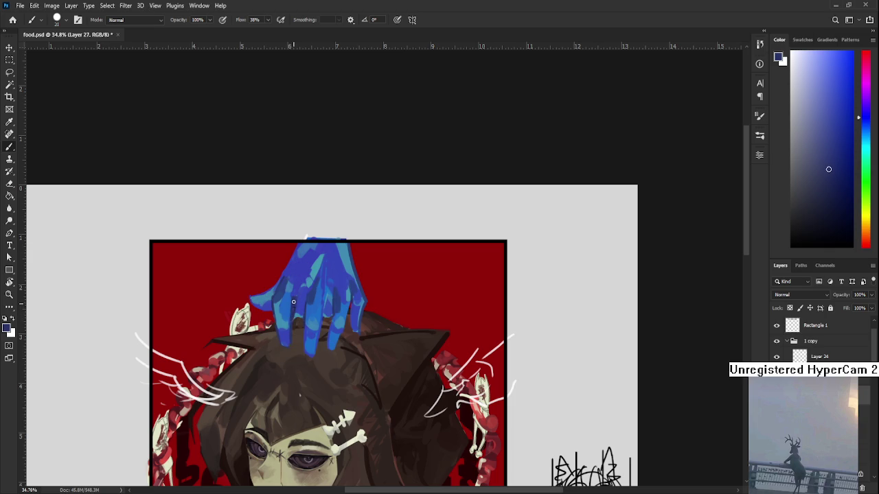
left_click(295, 295, "alt")
left_click(295, 297, "alt")
left_click(302, 299, "alt")
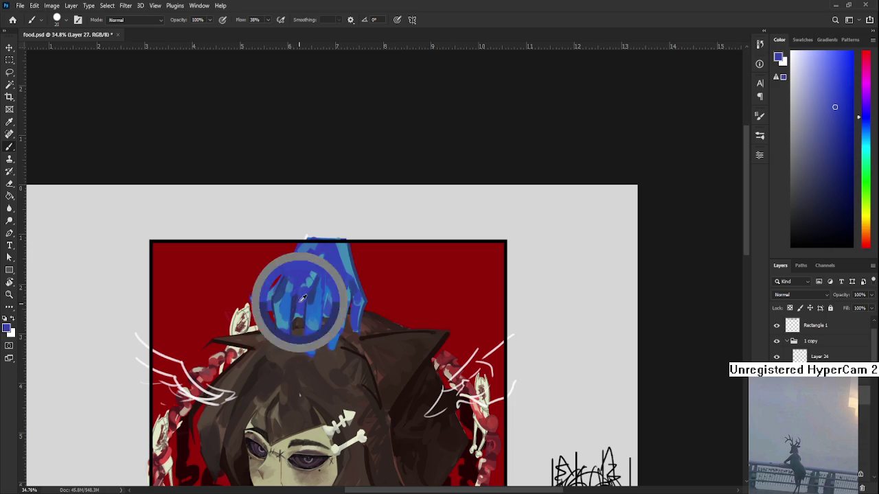
left_click(293, 305, "alt")
left_click(299, 292, "alt")
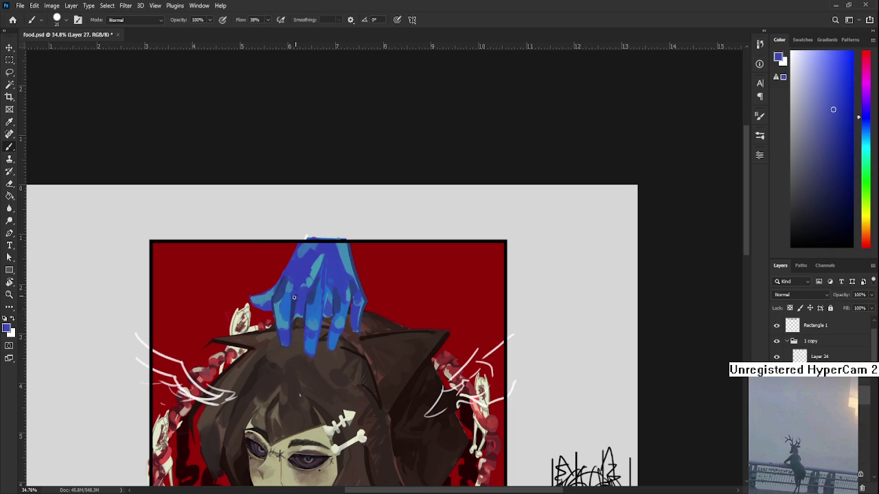
scroll(347, 331, "down", 3)
scroll(347, 331, "up", 2)
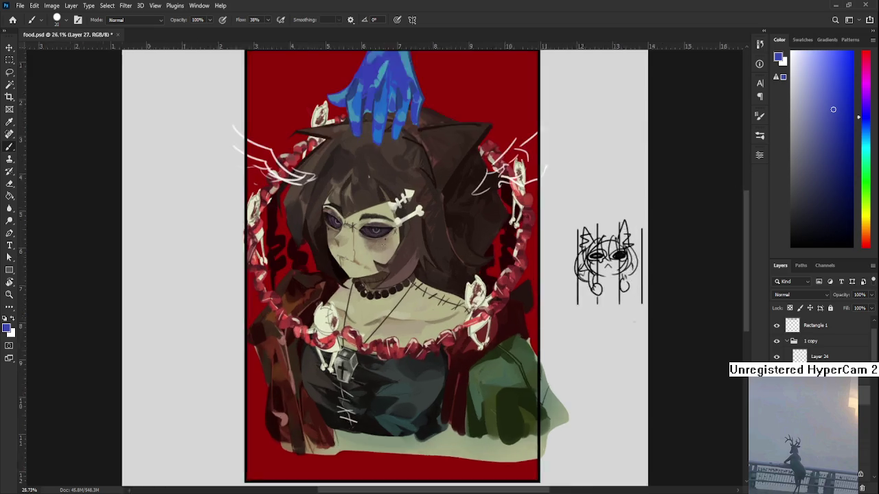
scroll(348, 330, "up", 1)
left_click_drag(359, 296, 335, 355)
scroll(335, 356, "up", 2)
scroll(335, 356, "up", 1)
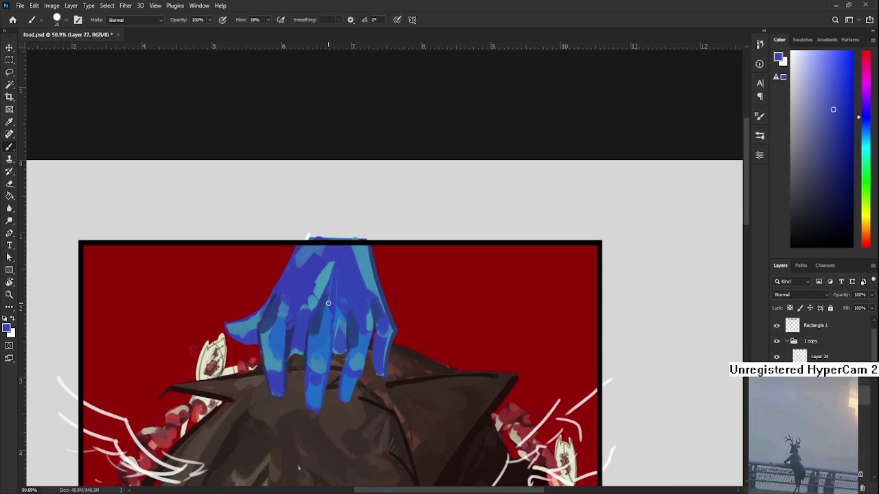
left_click(292, 332, "alt")
left_click(291, 325, "alt")
left_click(289, 326, "alt")
left_click(295, 317, "alt")
left_click(293, 344, "alt")
left_click(293, 328, "alt")
left_click(312, 351, "alt")
left_click(357, 343, "alt")
left_click(353, 334, "alt")
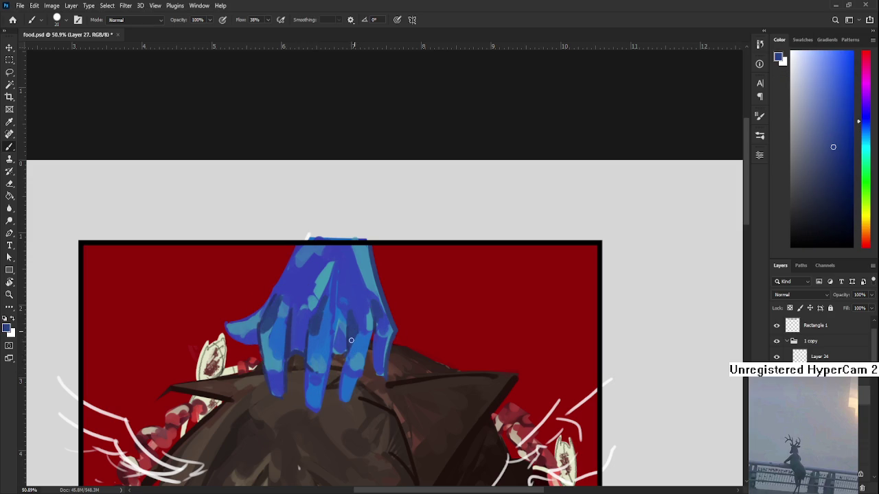
left_click(356, 343, "alt")
left_click(358, 340, "alt")
left_click(372, 294, "alt")
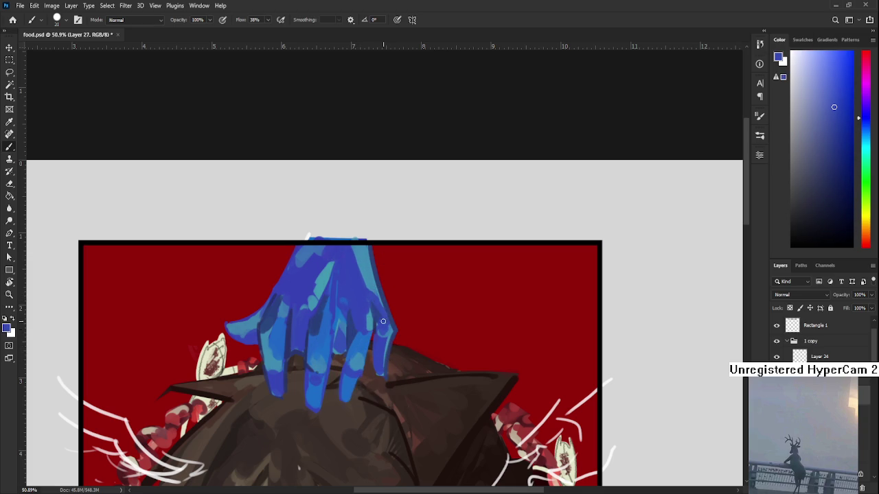
scroll(384, 343, "down", 2)
scroll(383, 344, "down", 3)
scroll(384, 343, "up", 2)
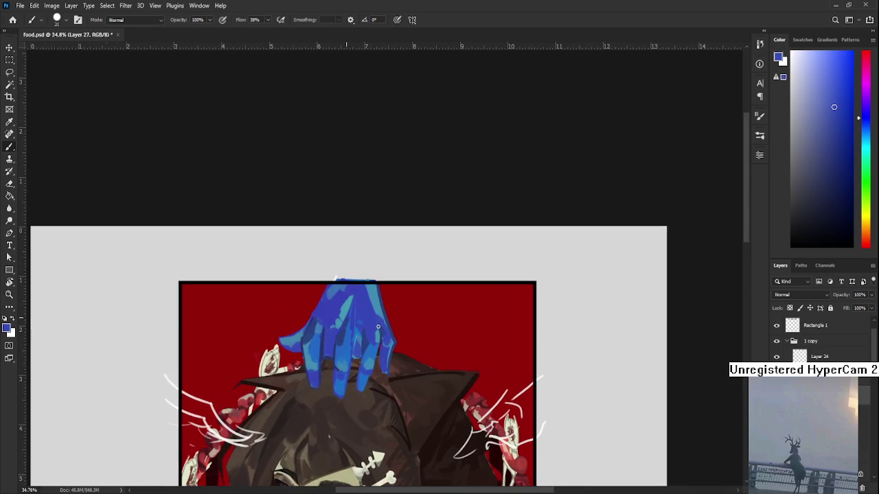
Step: Sample light cyan, dark blue and a lighter blue from the hand, then take the Eraser
left_click(354, 309, "alt")
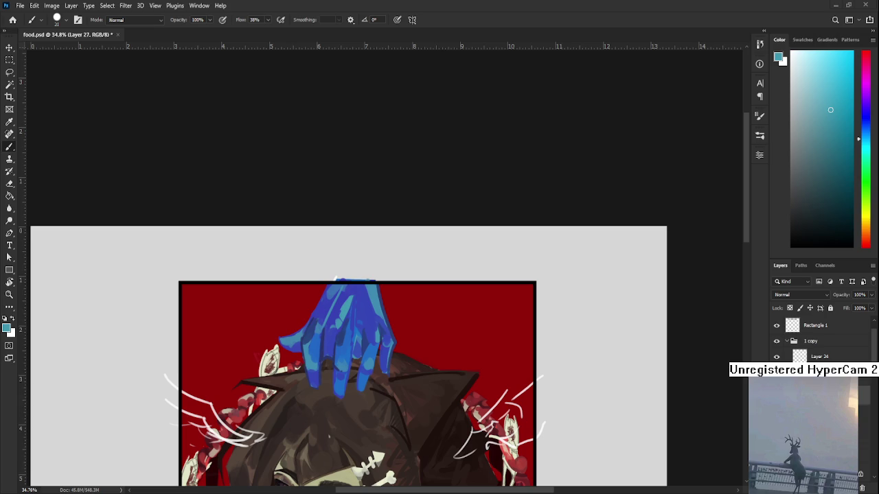
left_click(326, 341, "alt")
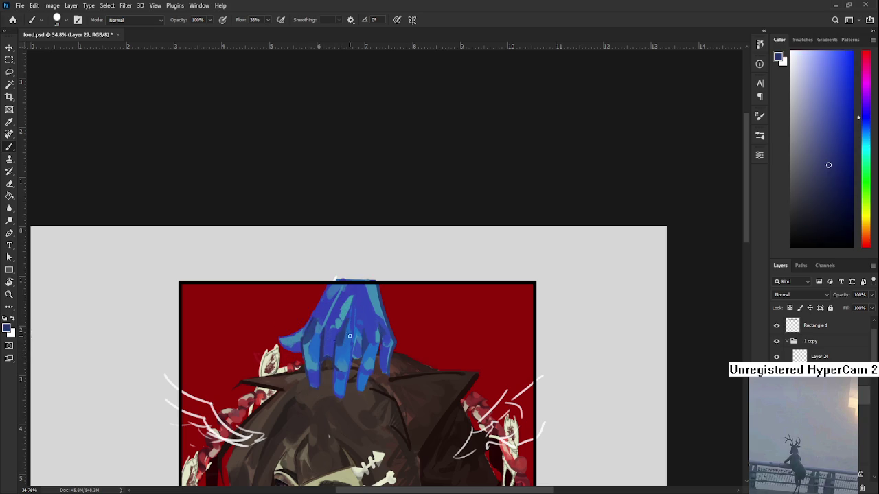
left_click(385, 374, "alt")
key("e")
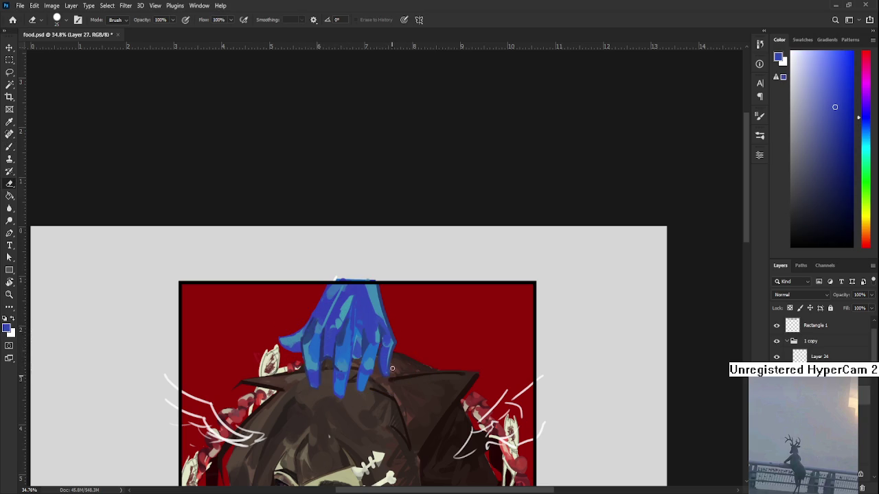
scroll(400, 366, "up", 1)
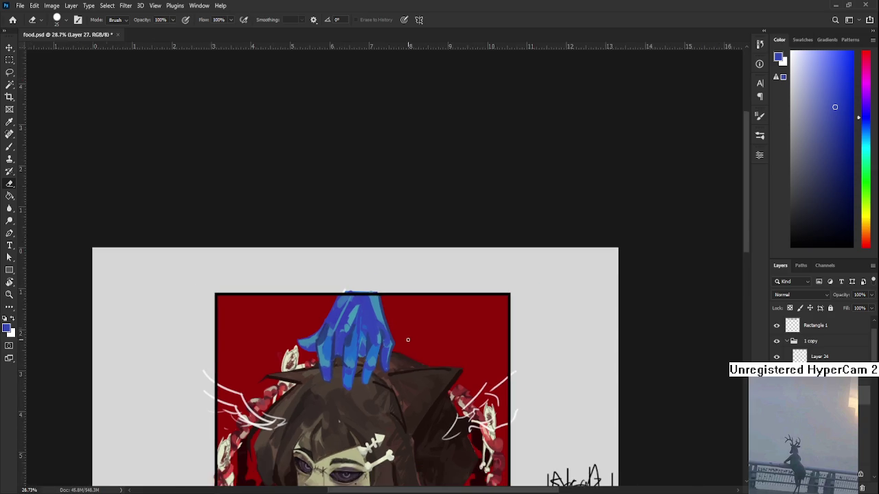
Step: Sample darker blues from the hand and paint highlight strokes on its upper left
scroll(407, 341, "up", 1)
key("b")
left_click(341, 335, "alt")
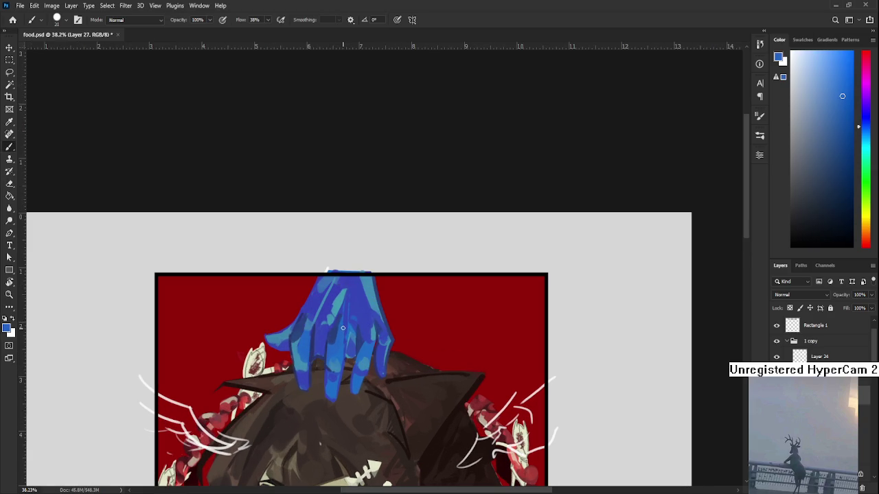
left_click(332, 333, "alt")
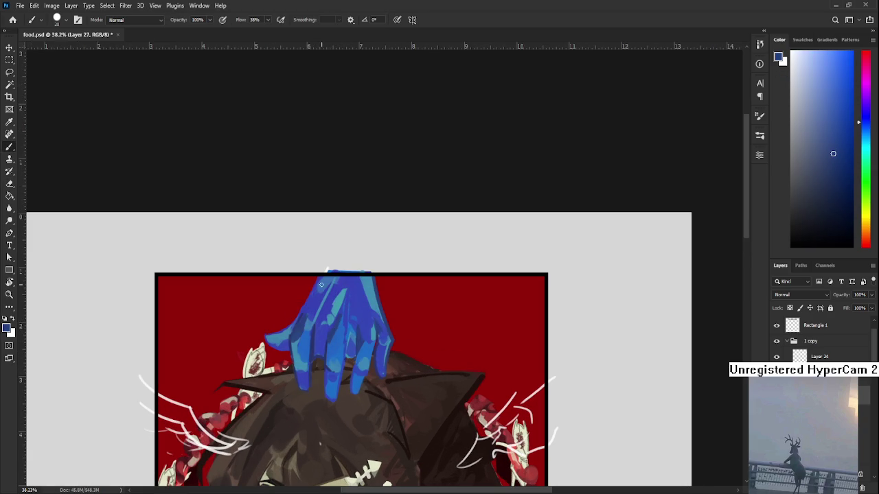
left_click(294, 324, "alt")
left_click(296, 334, "alt")
left_click_drag(313, 288, 300, 314)
Step: Zoom out and back in, then sample a light cyan-blue from the hand
scroll(357, 302, "down", 2)
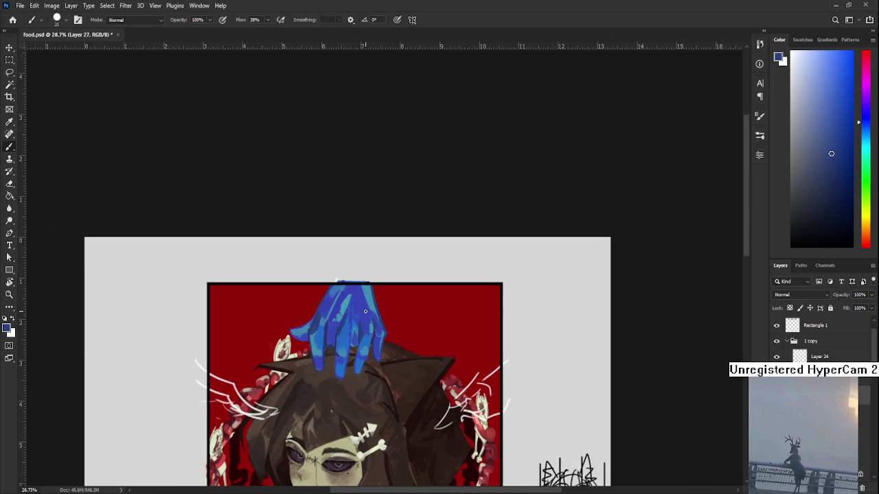
scroll(366, 306, "down", 1)
scroll(366, 305, "down", 1)
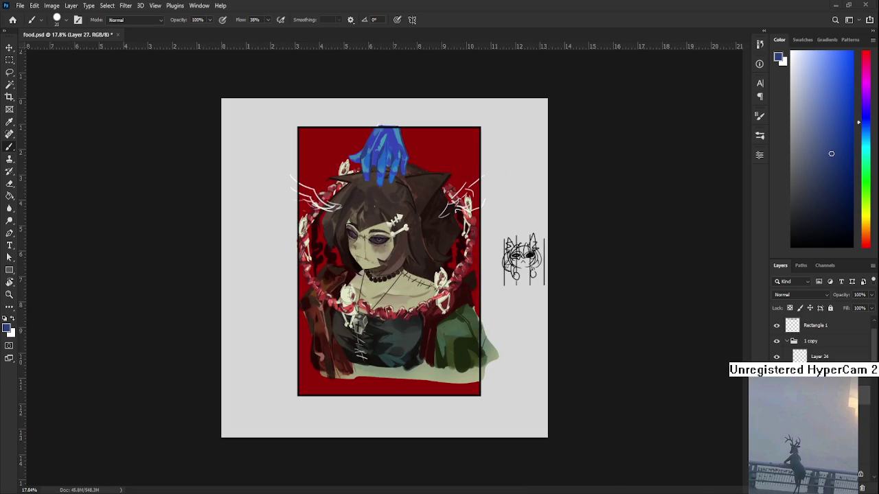
scroll(381, 170, "up", 2)
scroll(382, 169, "up", 2)
scroll(387, 289, "up", 3)
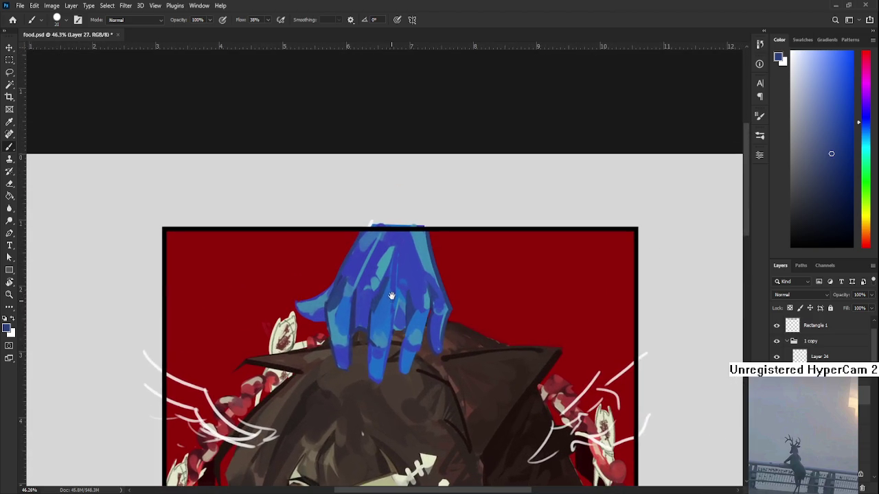
left_click(391, 271, "alt")
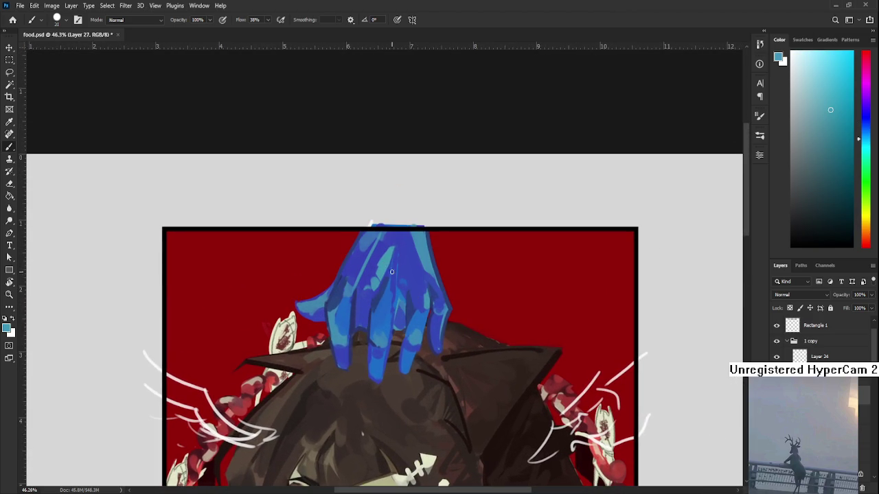
Step: Enlarge the brush to 80, recentre the hand, sample dark and lighter blues, then take the Eraser
key("bracketright")
key("bracketright")
key("bracketright")
left_click_drag(410, 298, 373, 324)
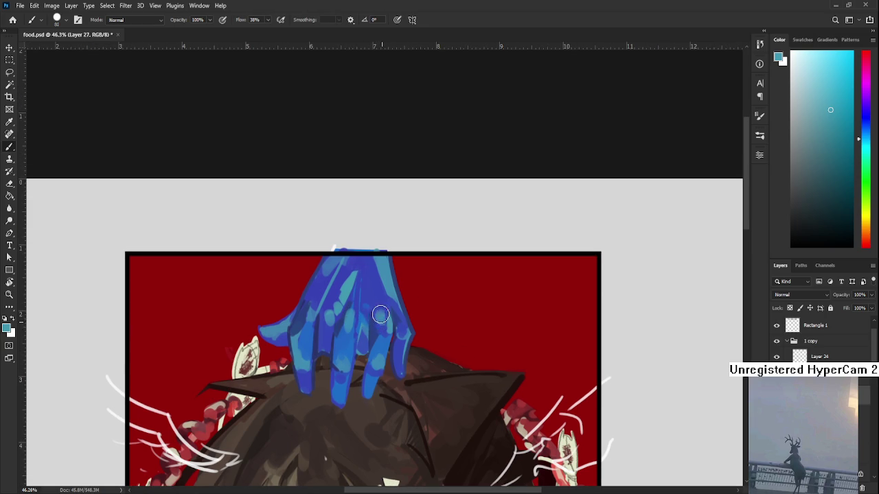
scroll(383, 320, "down", 1)
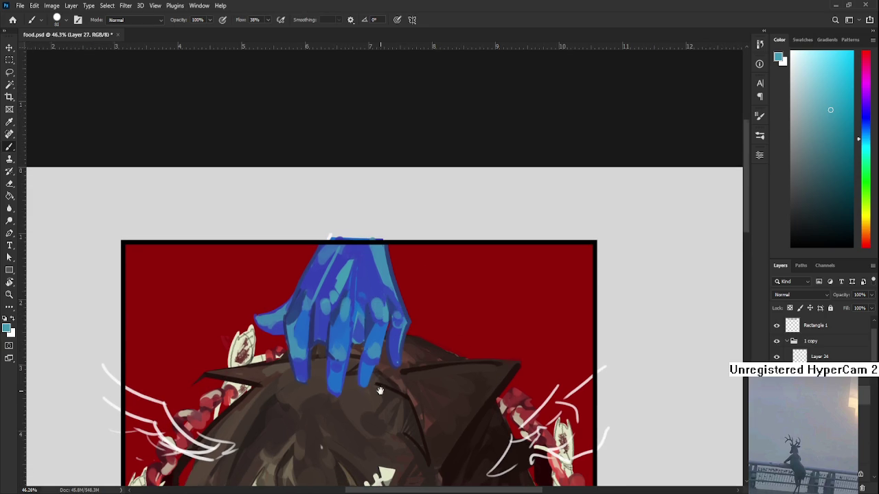
scroll(394, 313, "down", 2)
scroll(393, 341, "down", 1)
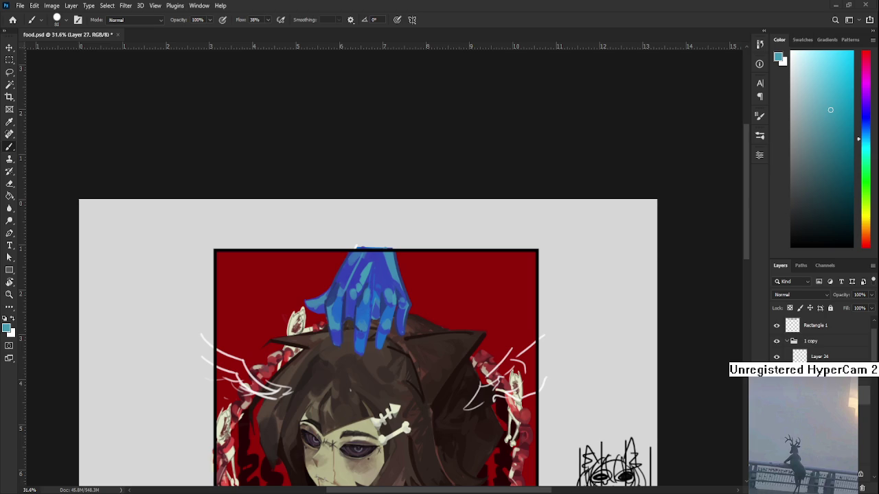
scroll(414, 311, "up", 1)
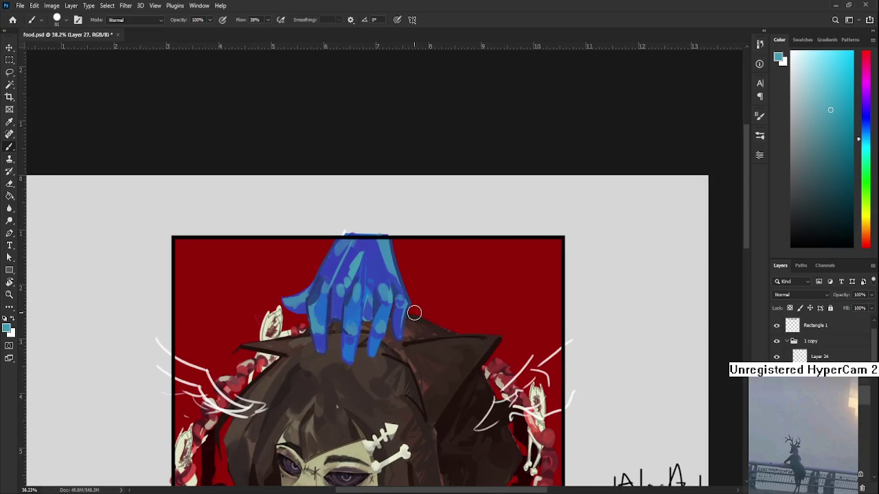
left_click(335, 309, "alt")
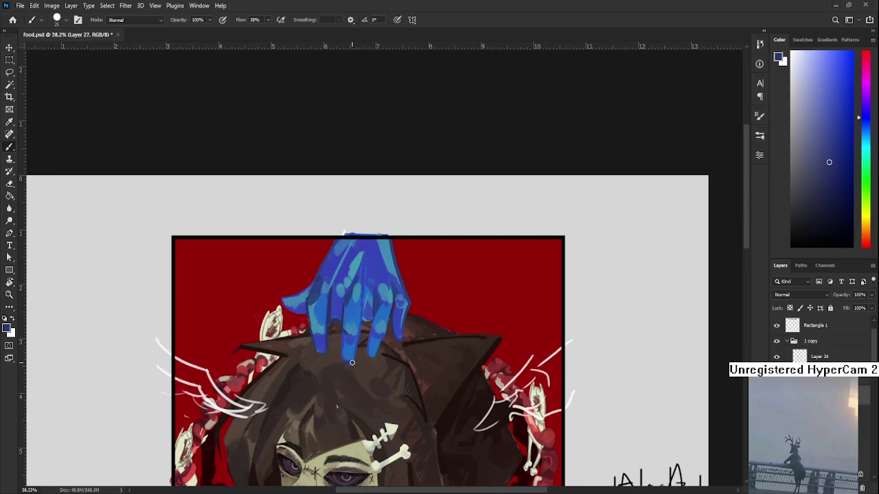
left_click(353, 362, "alt")
key("e")
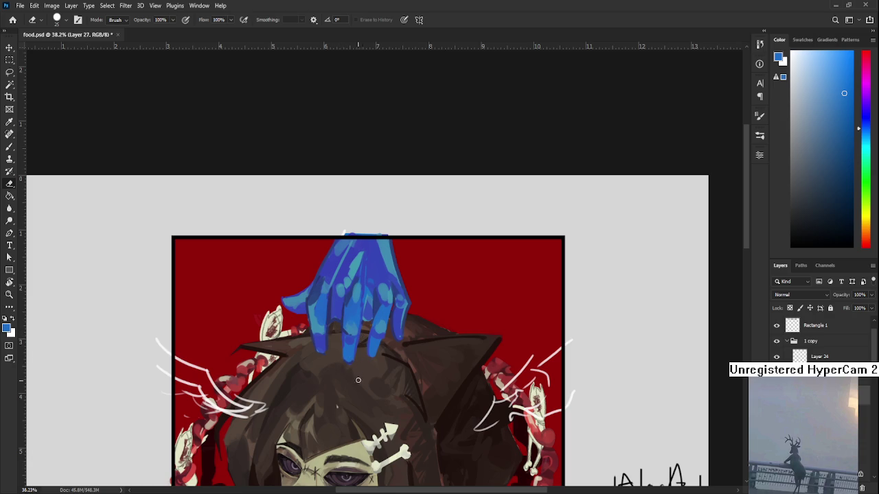
Step: Zoom to 82% on the hand and, with the Brush, sample a darker finger blue
scroll(360, 347, "down", 2)
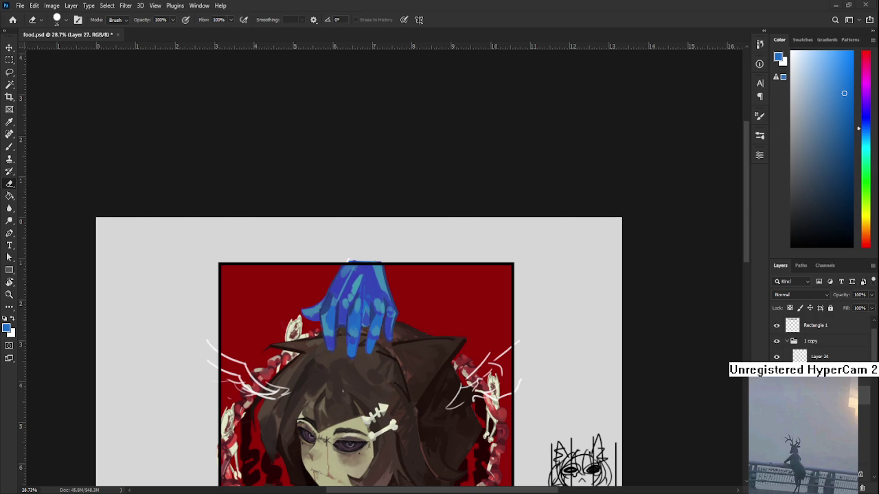
scroll(376, 379, "up", 1)
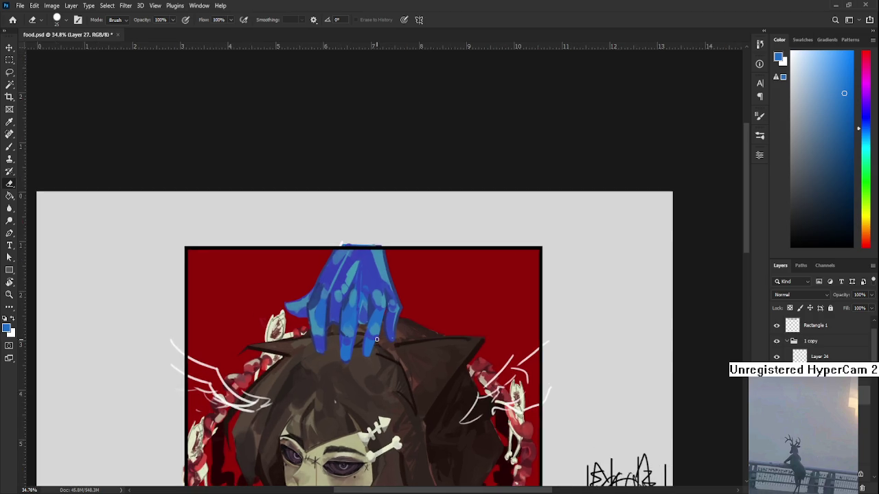
scroll(377, 339, "down", 2)
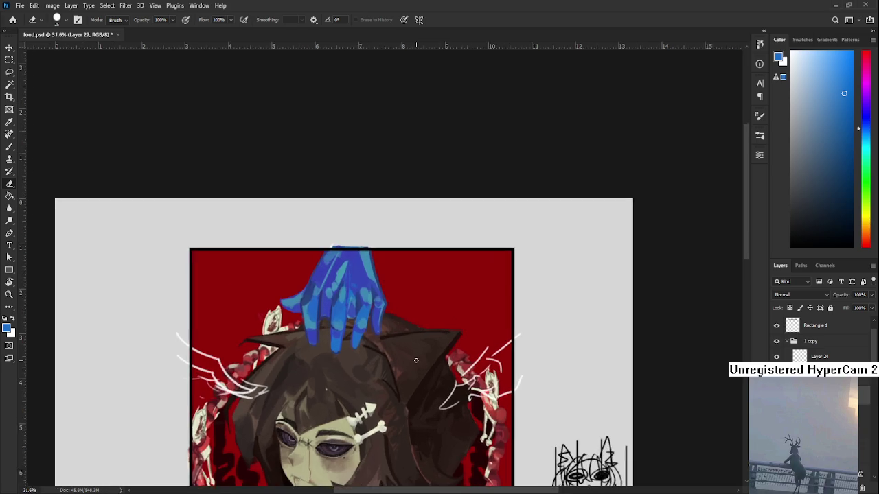
scroll(313, 323, "up", 5)
key("b")
left_click(266, 321, "alt")
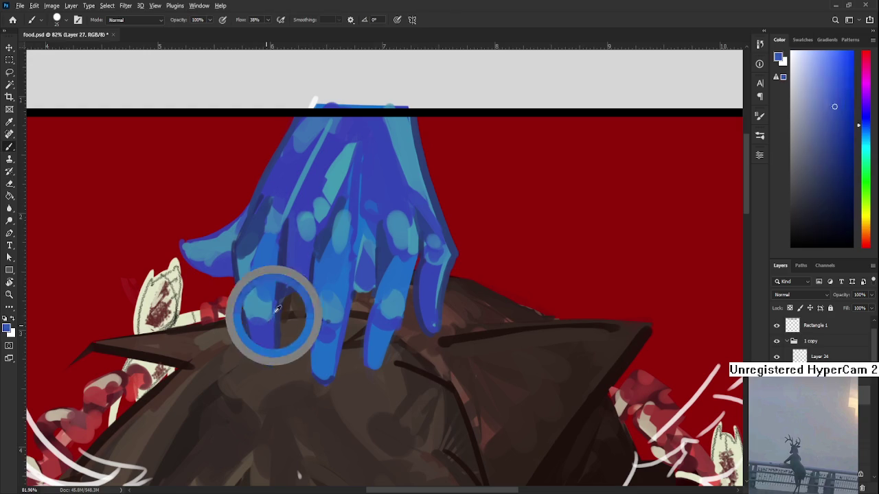
Step: Shrink the brush, take the Eraser, reframe the view and Free Transform the hand's layer
key("bracketleft")
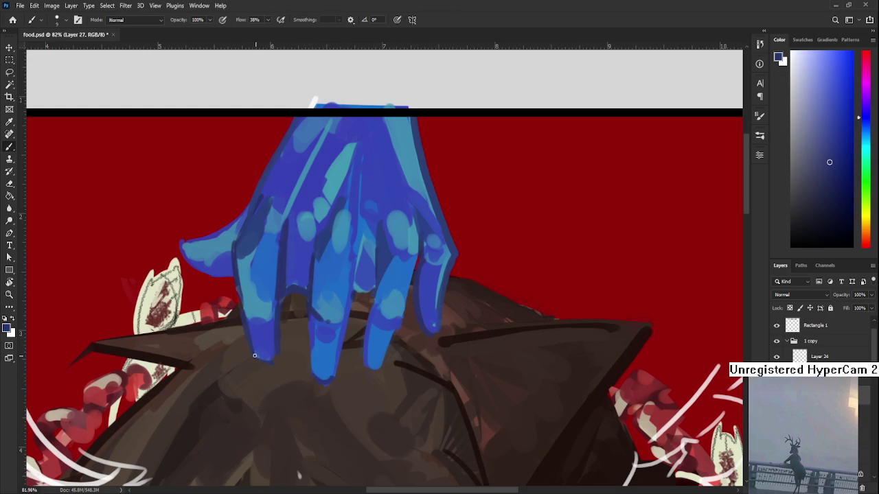
key("e")
scroll(273, 364, "up", 1)
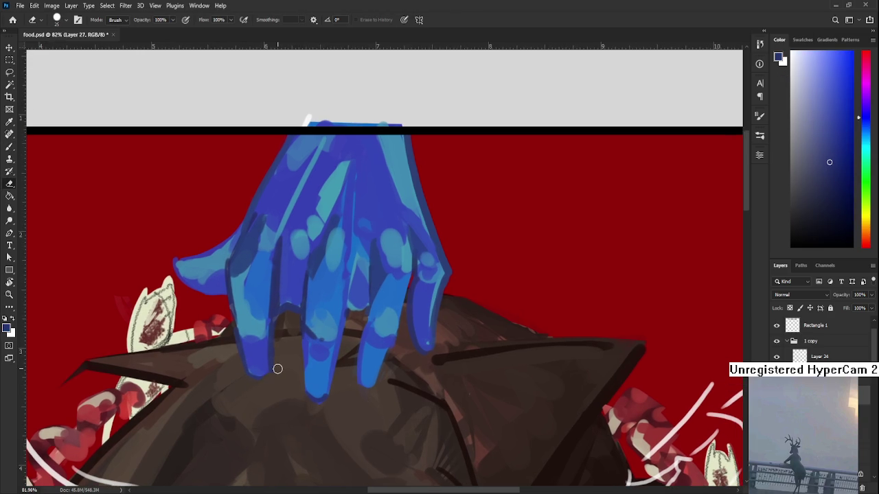
scroll(565, 255, "down", 2)
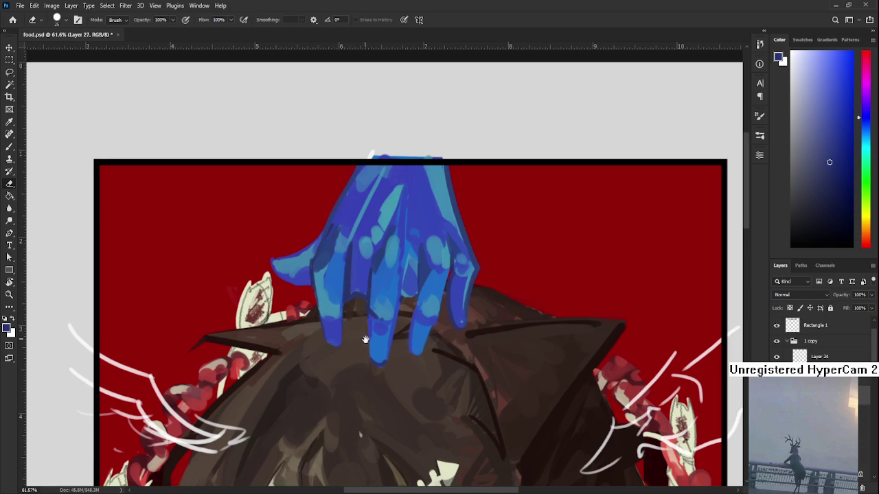
left_click_drag(365, 340, 358, 326)
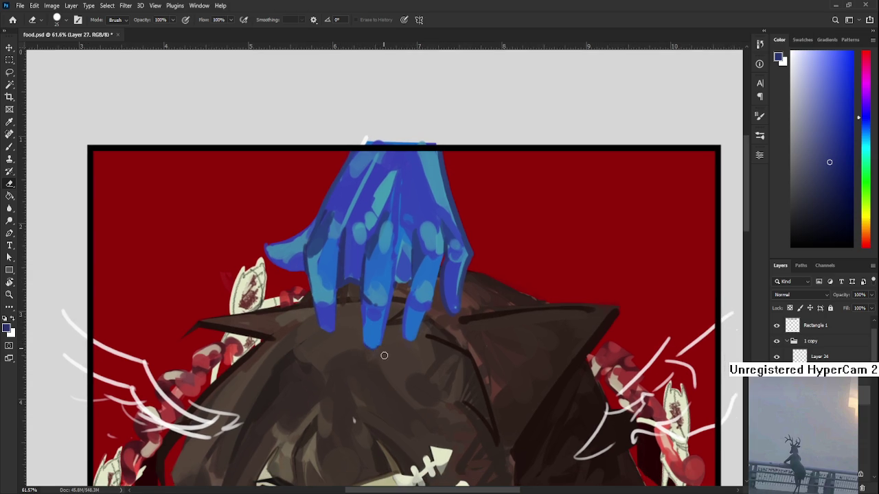
scroll(380, 356, "right", 3)
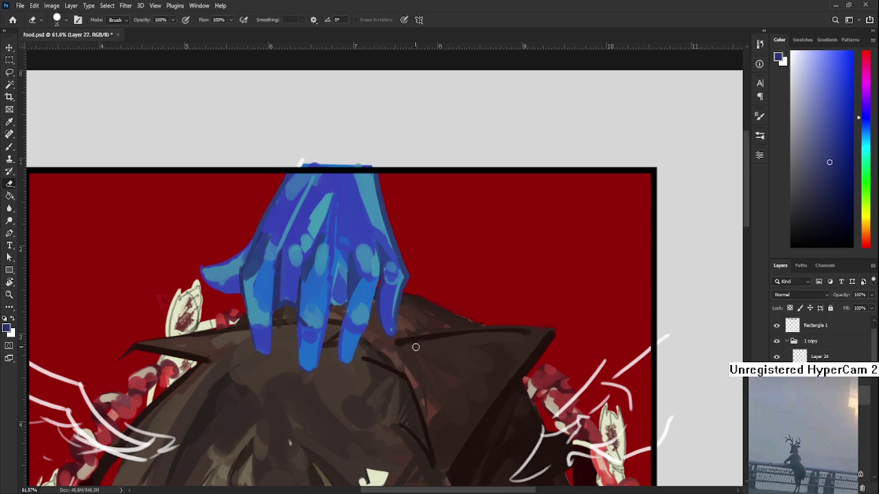
scroll(414, 345, "down", 3)
scroll(357, 264, "up", 1)
key("ctrl+t")
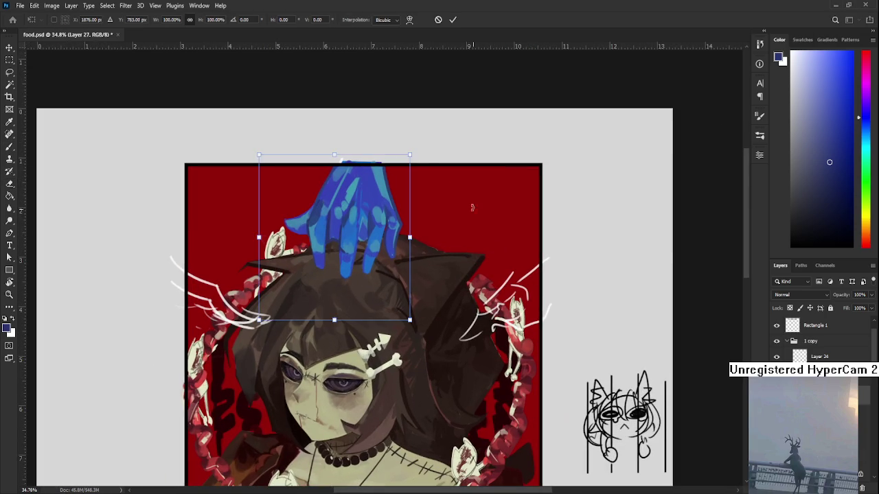
Step: Rotate the hand about -4°, move it down onto the girl's head and commit
left_click_drag(434, 173, 426, 164)
left_click_drag(364, 228, 353, 226)
scroll(355, 224, "down", 3)
scroll(403, 154, "up", 1)
left_click_drag(373, 161, 368, 166)
scroll(368, 166, "up", 2)
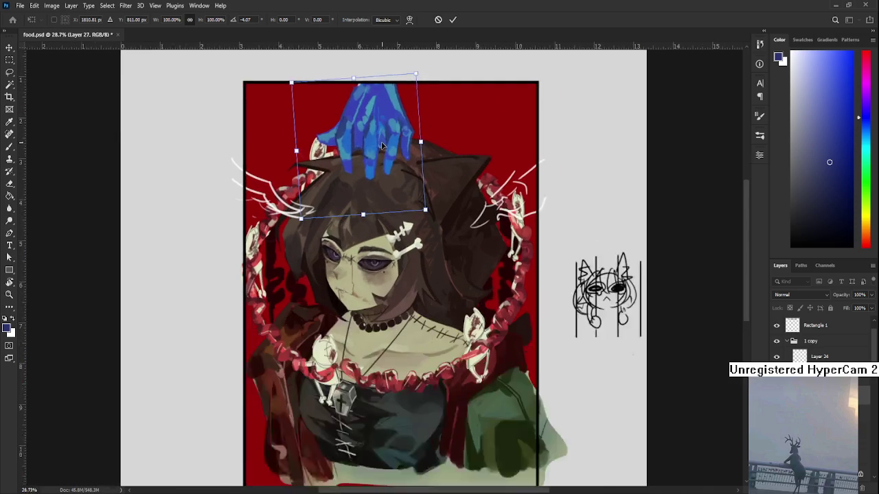
left_click_drag(378, 117, 377, 131)
key("Return")
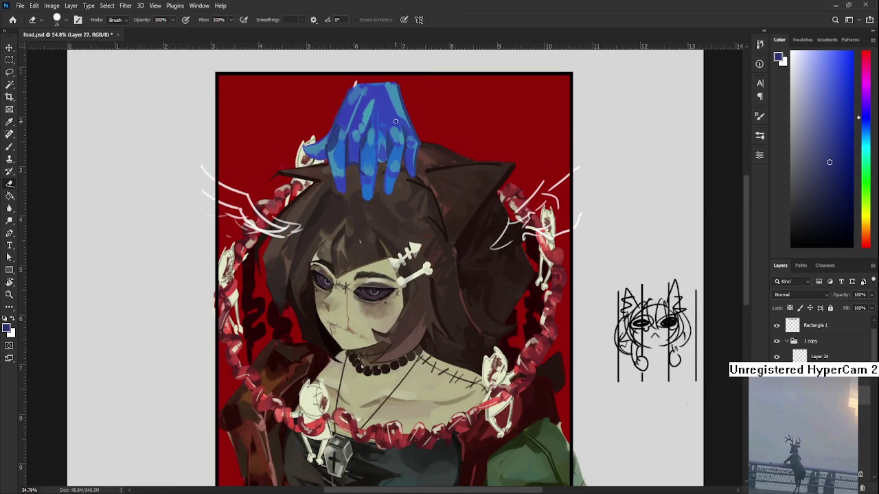
scroll(377, 131, "up", 2)
scroll(385, 275, "up", 3)
Step: Enlarge the brush to 20 and paint saturated blue strokes at the hand's top
left_click(324, 254, "alt")
key("bracketright")
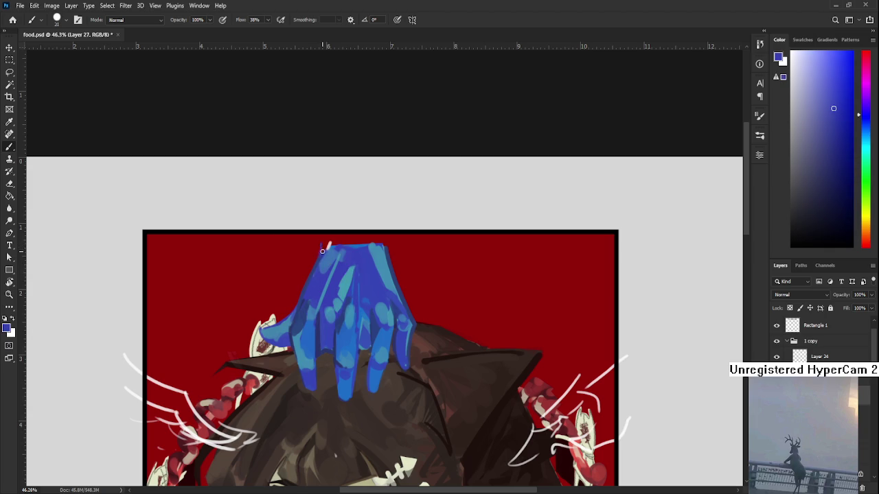
left_click(326, 241, "alt")
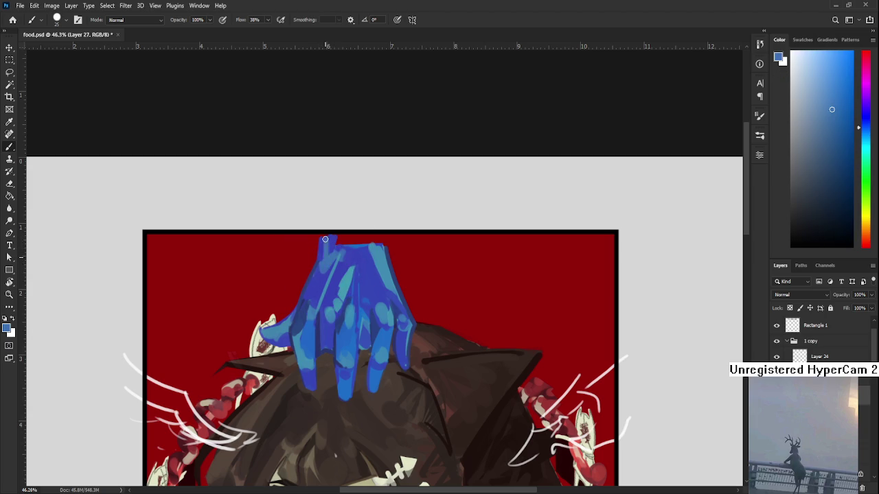
left_click(335, 239, "alt")
left_click_drag(336, 253, 363, 239)
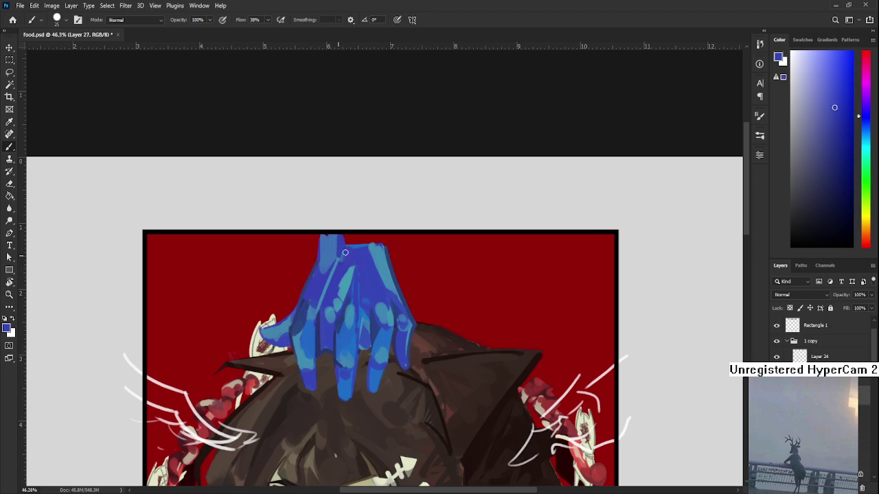
Step: Sample a range of lighter and deeper blues across the top of the wrist
left_click(378, 250, "alt")
left_click(363, 238, "alt")
left_click(343, 252, "alt")
left_click(319, 269, "alt")
left_click(323, 261, "alt")
left_click(325, 257, "alt")
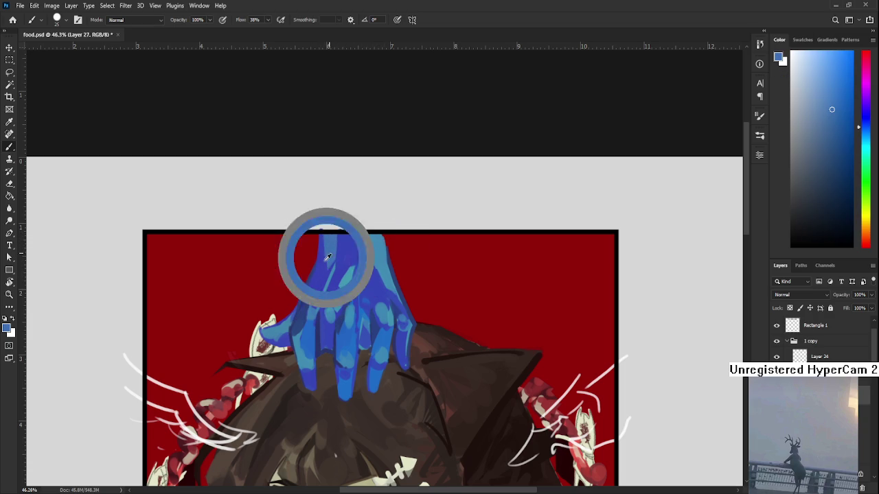
left_click(336, 249, "alt")
left_click(359, 249, "alt")
left_click(369, 239, "alt")
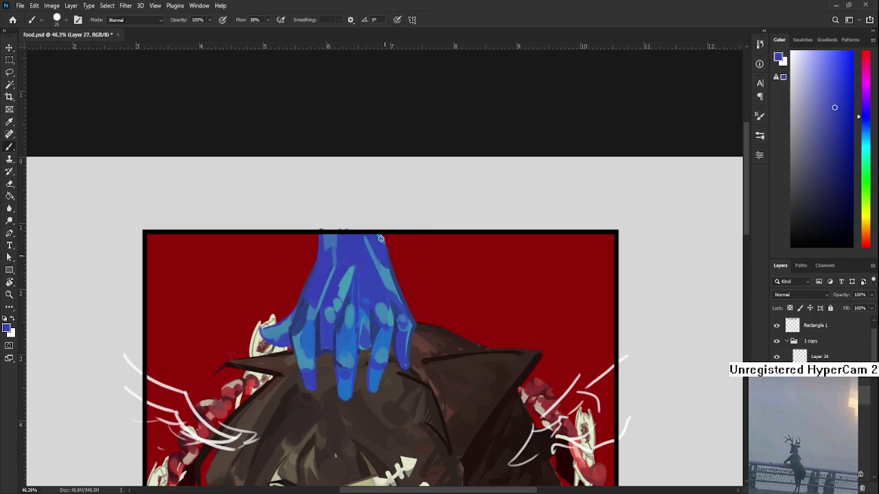
left_click(386, 264, "alt")
left_click(392, 258, "alt")
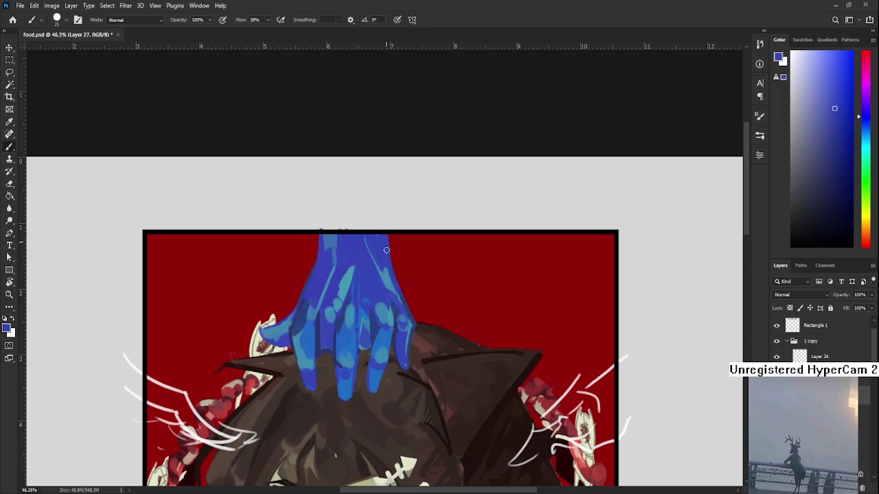
Step: Sample darker and lighter wrist blues, toggling Eraser and Brush, then fit the artwork on screen
key("e")
key("b")
left_click(306, 308, "alt")
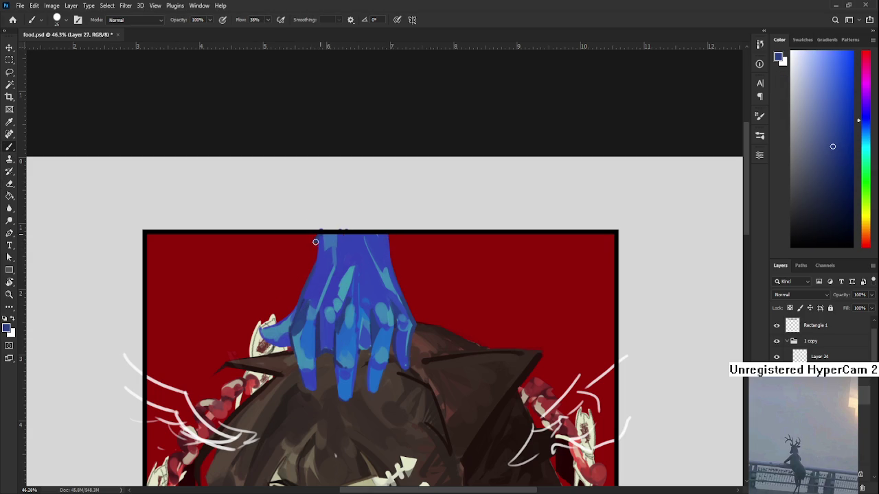
left_click(324, 253, "alt")
left_click(365, 245, "alt")
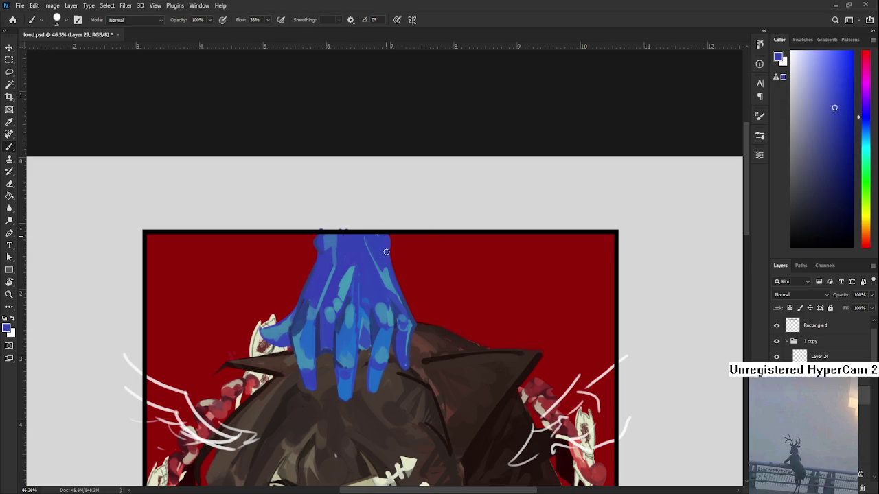
key("e")
key("b")
key("ctrl+0")
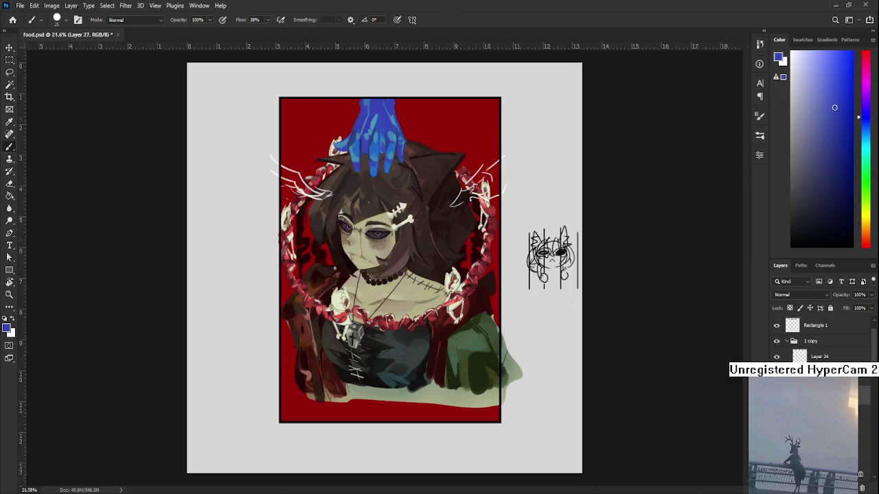
Step: Zoom in and erase along the hand's upper-left edge, undoing the bulging stroke
scroll(385, 103, "up", 2)
scroll(401, 103, "up", 2)
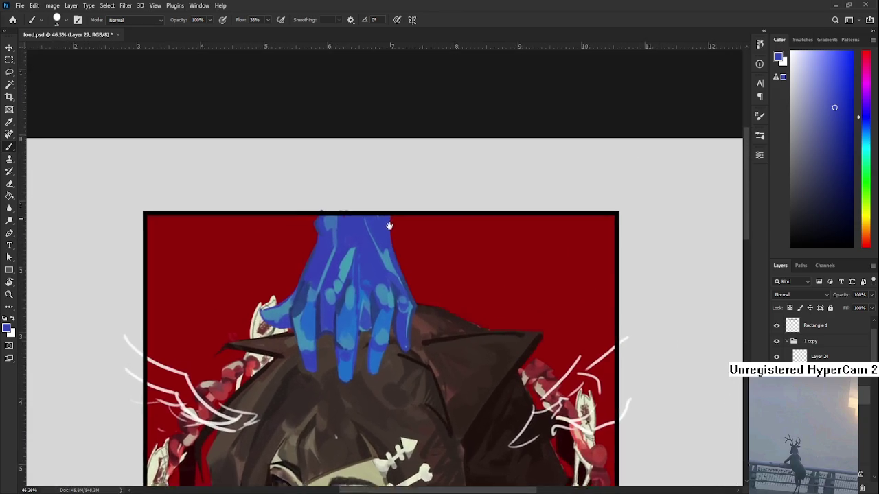
scroll(391, 226, "up", 2)
scroll(386, 308, "up", 1)
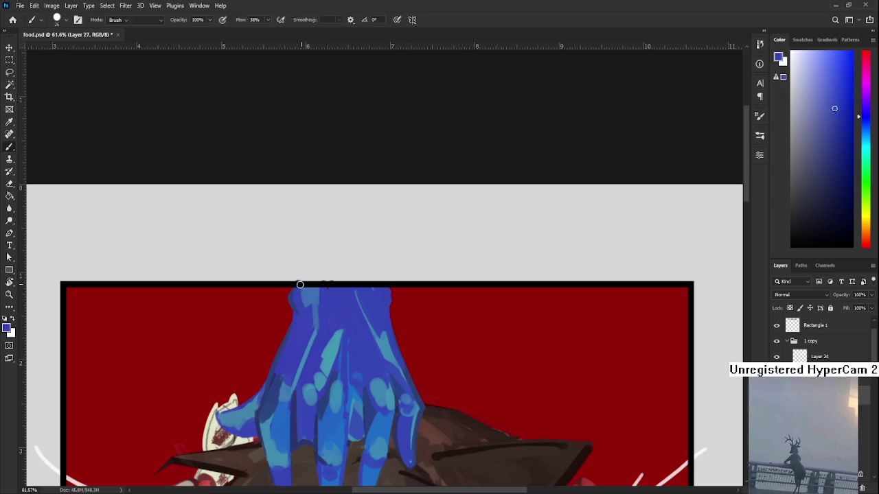
key("e")
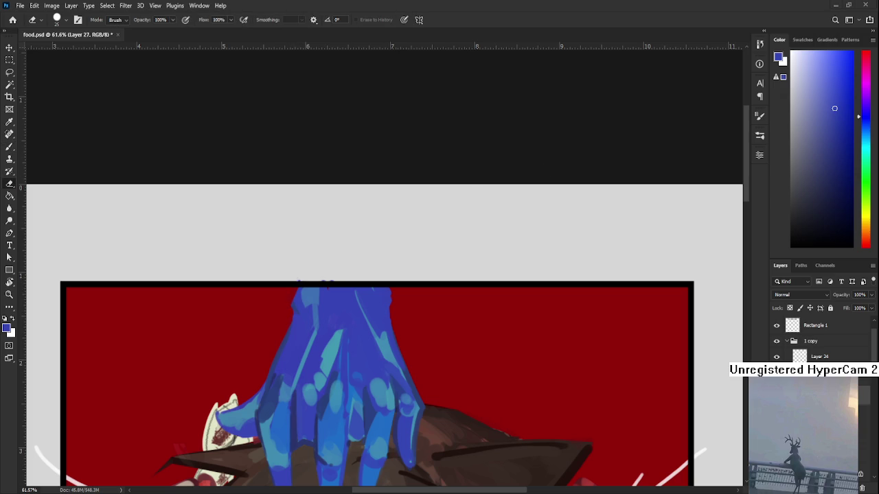
scroll(372, 329, "up", 1)
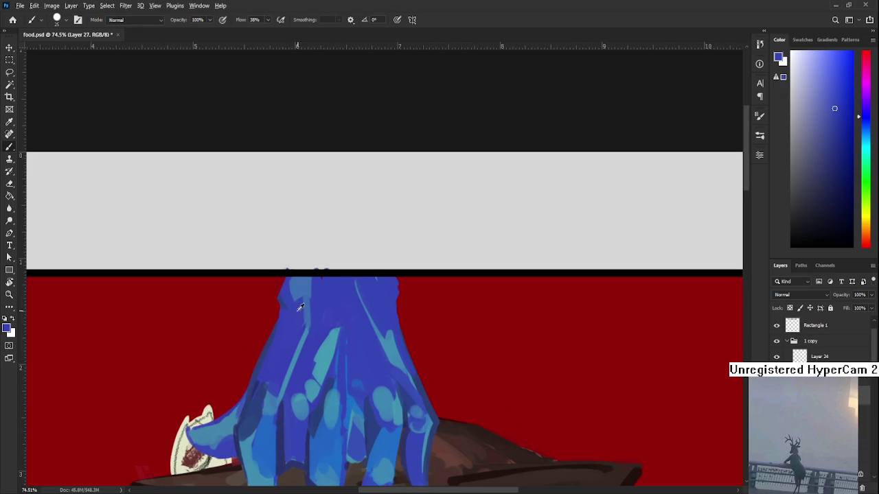
left_click_drag(279, 306, 283, 276)
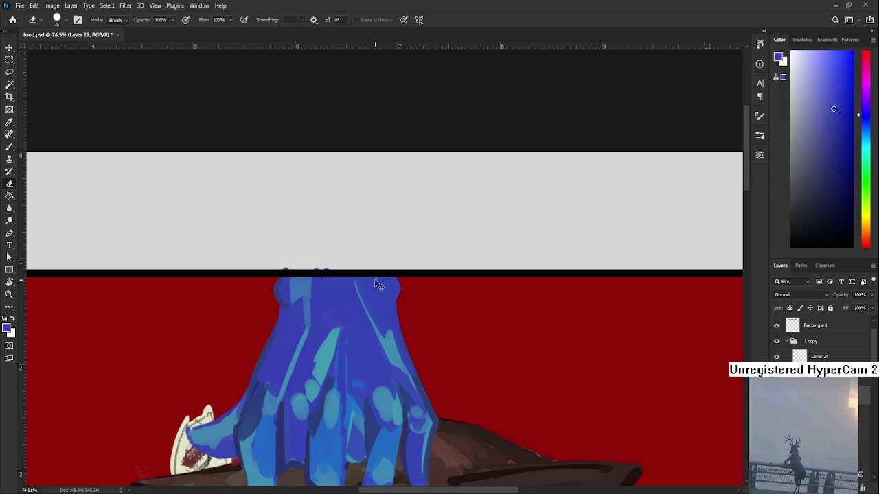
key("ctrl+z")
Step: Sample darker and lighter blues near the wrist's top-left edge for touch-ups, then zoom out
key("b")
left_click(270, 335, "alt")
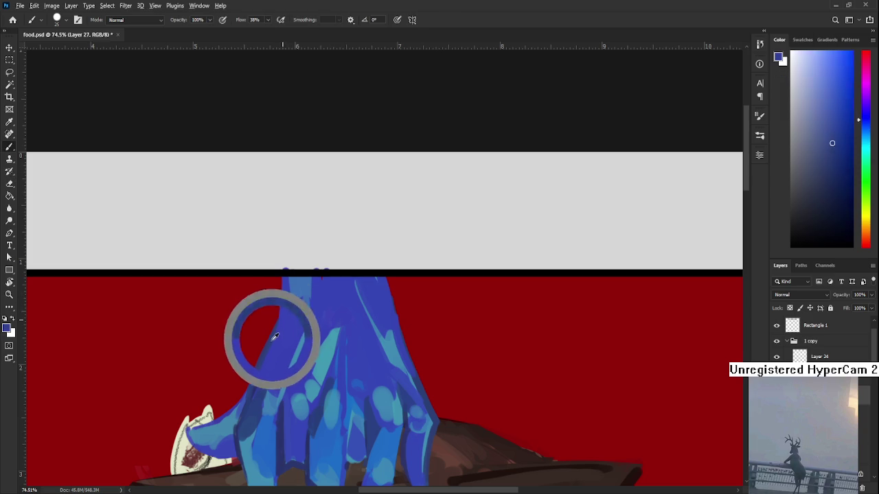
left_click(285, 287, "alt")
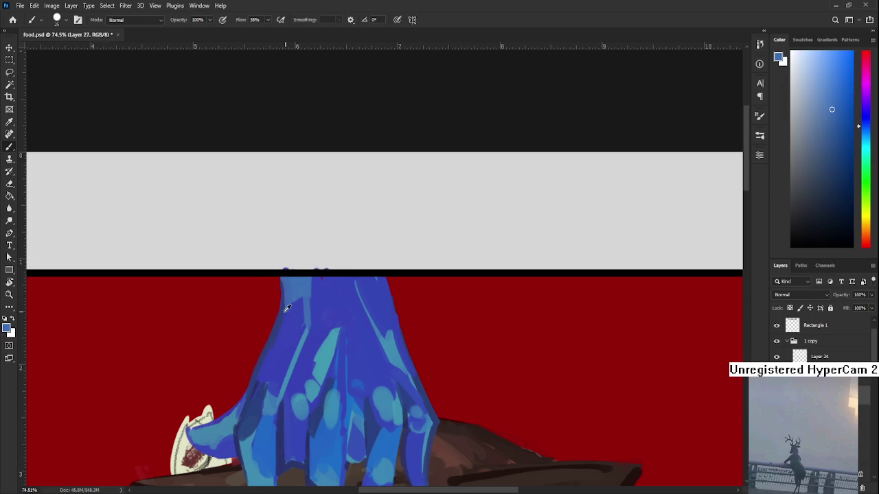
left_click(331, 304, "alt")
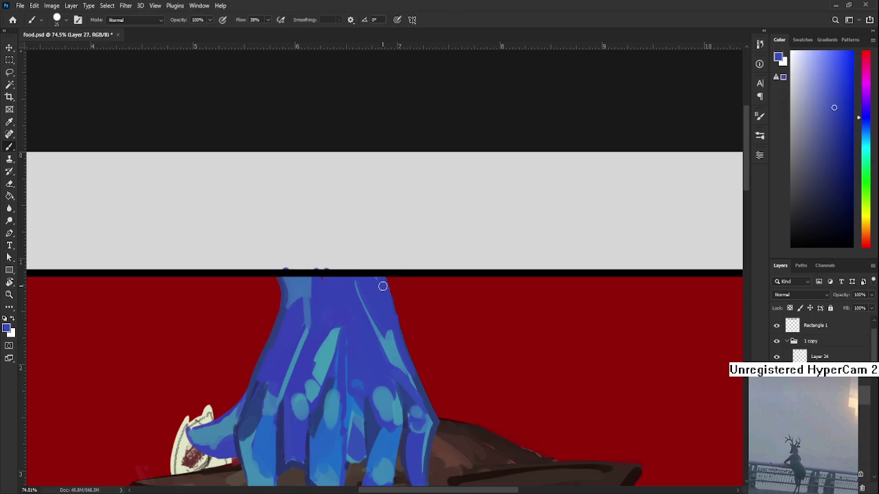
key("e")
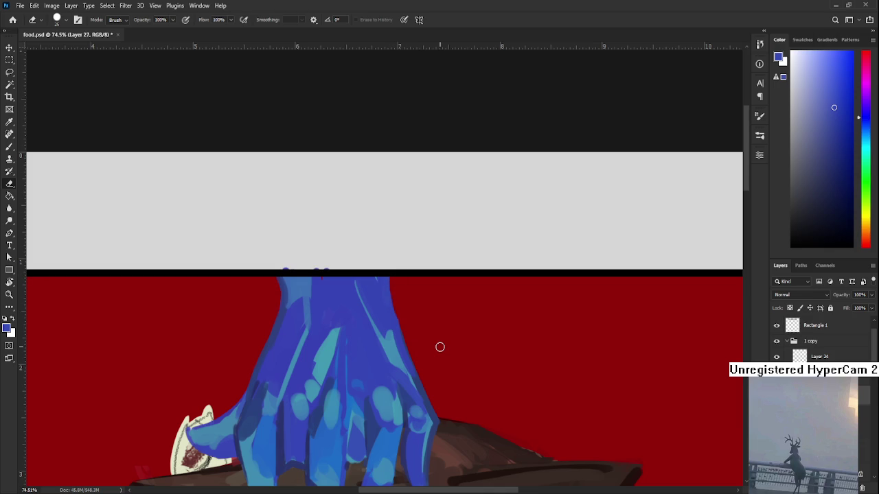
scroll(440, 333, "down", 2)
scroll(440, 334, "down", 3)
scroll(441, 334, "down", 1)
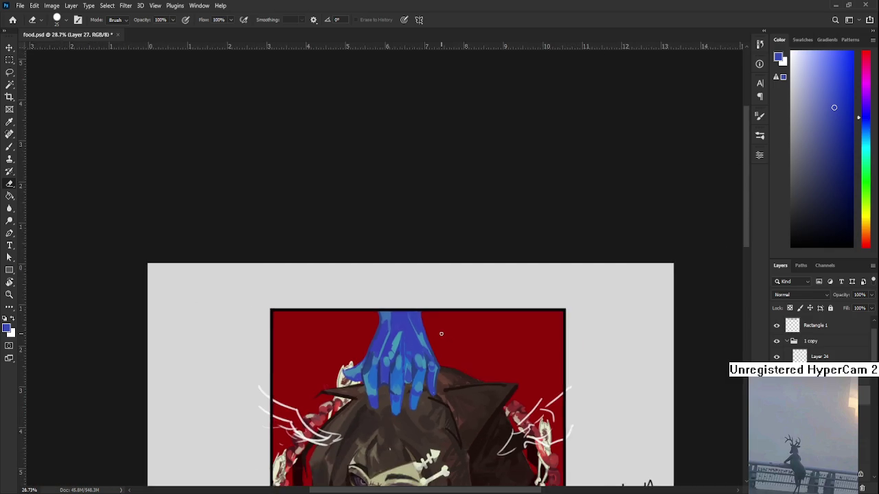
Step: Sample a blue from the hand and touch up the blue along its top edge
scroll(441, 334, "down", 1)
scroll(441, 334, "down", 2)
scroll(397, 220, "up", 2)
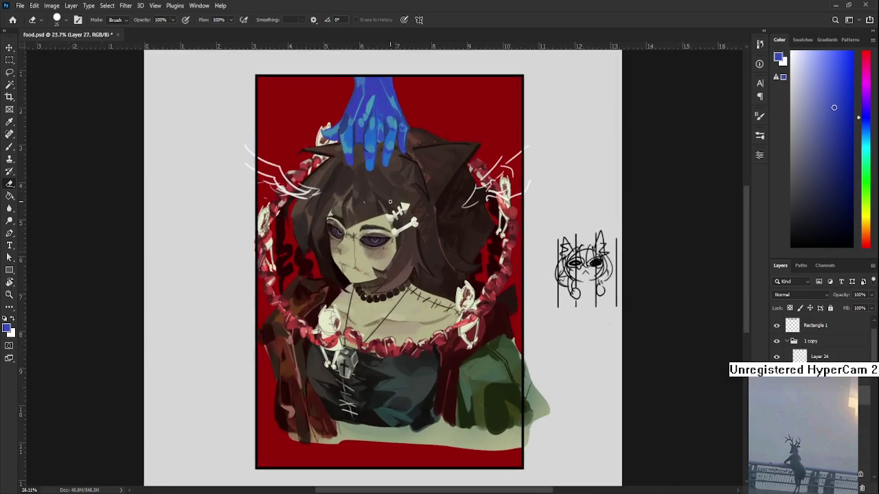
scroll(397, 220, "up", 2)
scroll(396, 220, "up", 2)
left_click_drag(361, 213, 364, 488)
key("b")
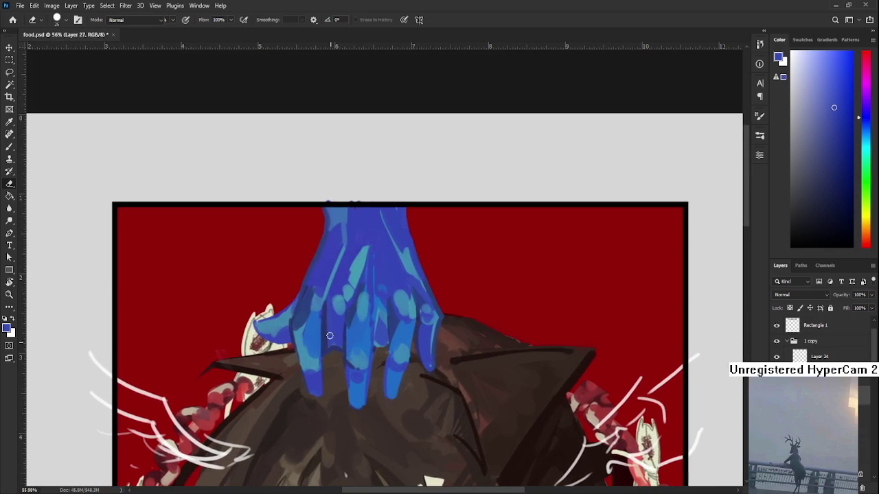
left_click(306, 291, "alt")
left_click(309, 287, "alt")
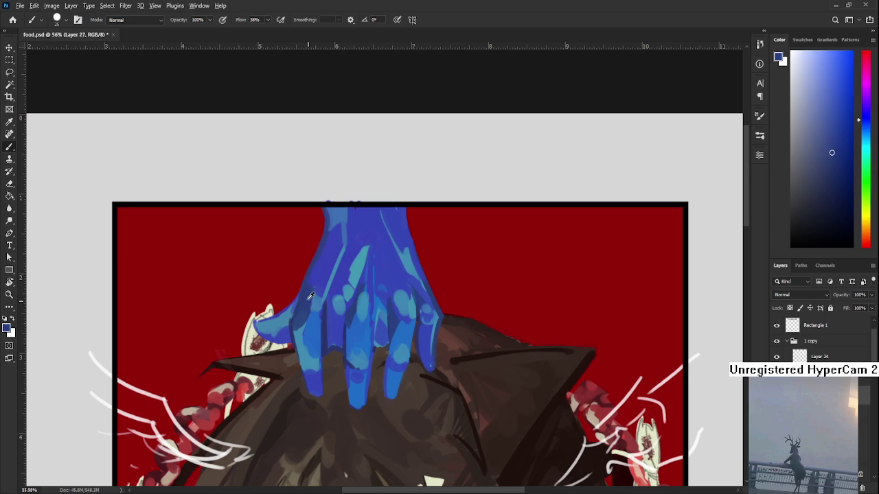
left_click_drag(317, 255, 306, 306)
left_click_drag(356, 261, 314, 252)
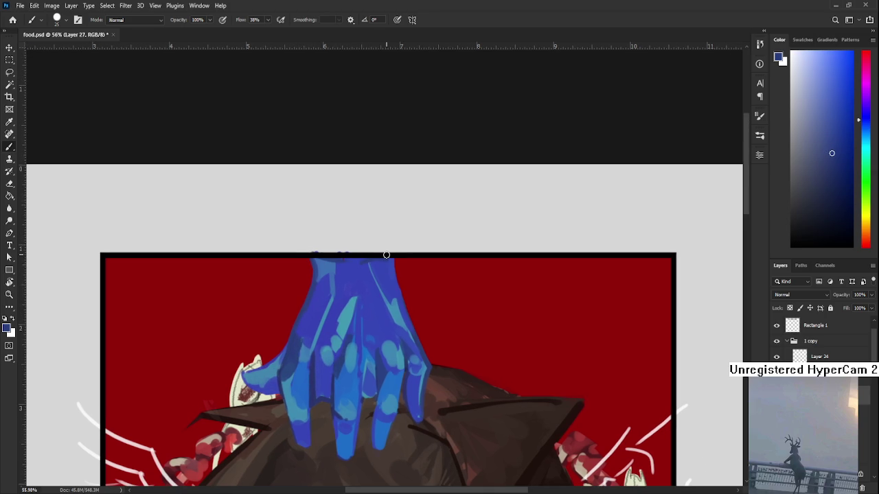
Step: Sample several darker, lighter and cyan blues from the hand to compare them
scroll(391, 262, "down", 2)
scroll(436, 241, "down", 1)
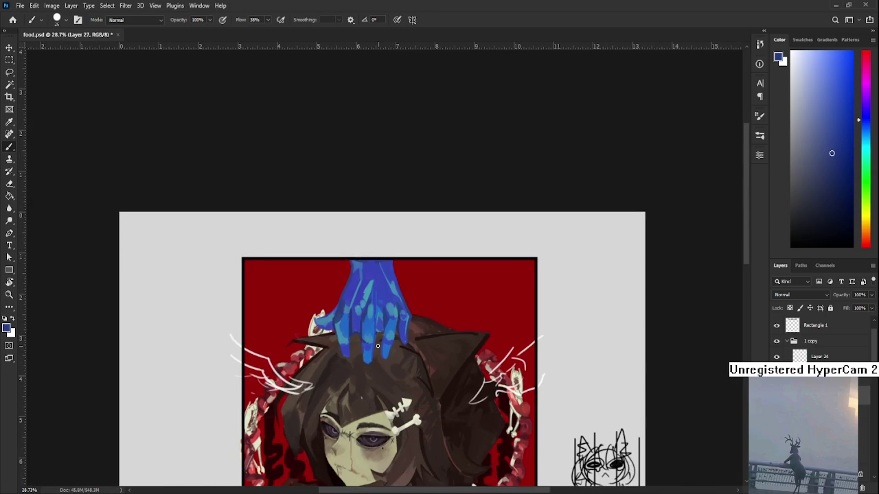
scroll(377, 345, "down", 1)
scroll(390, 340, "up", 1)
scroll(371, 335, "up", 2)
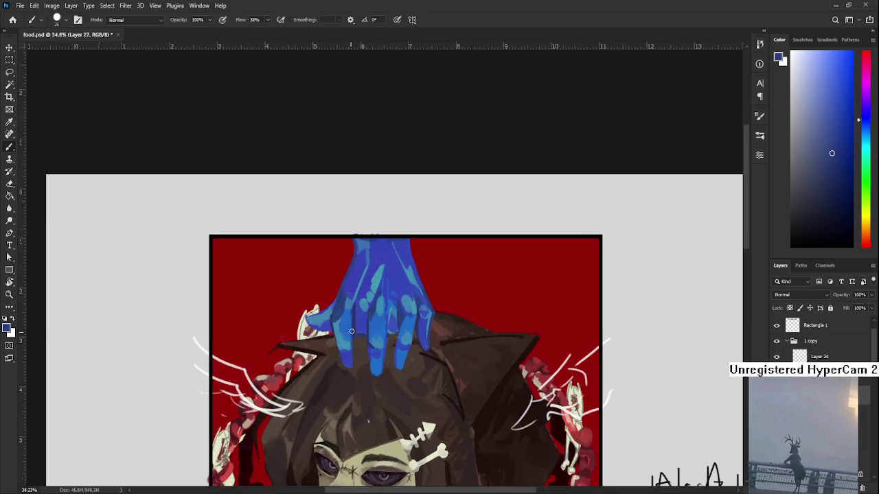
scroll(351, 328, "up", 1)
left_click(362, 333, "alt")
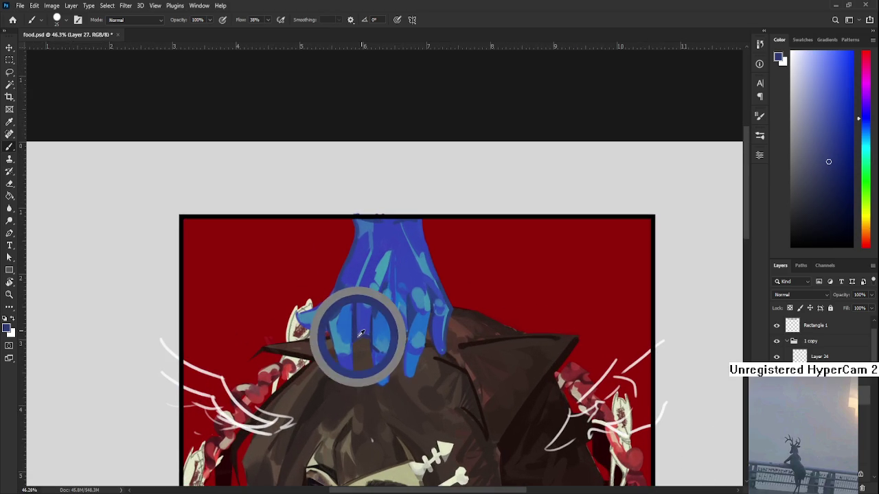
left_click(387, 354, "alt")
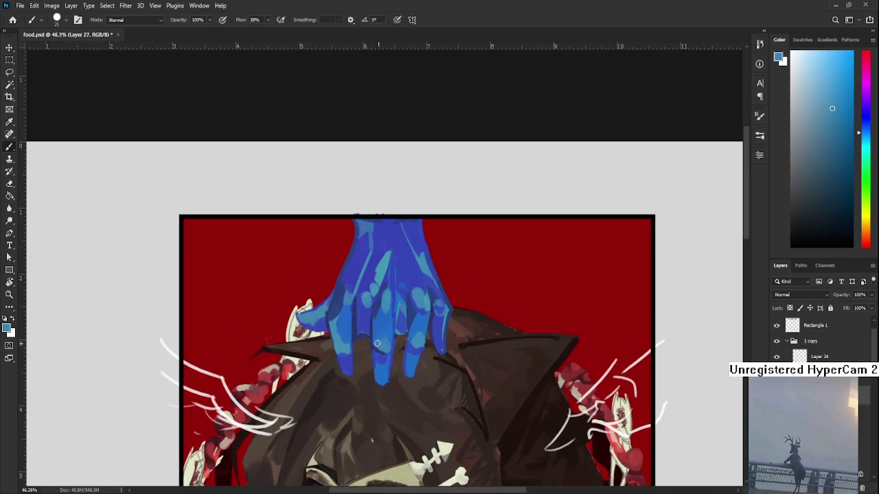
left_click(390, 352, "alt")
left_click_drag(390, 353, 384, 350)
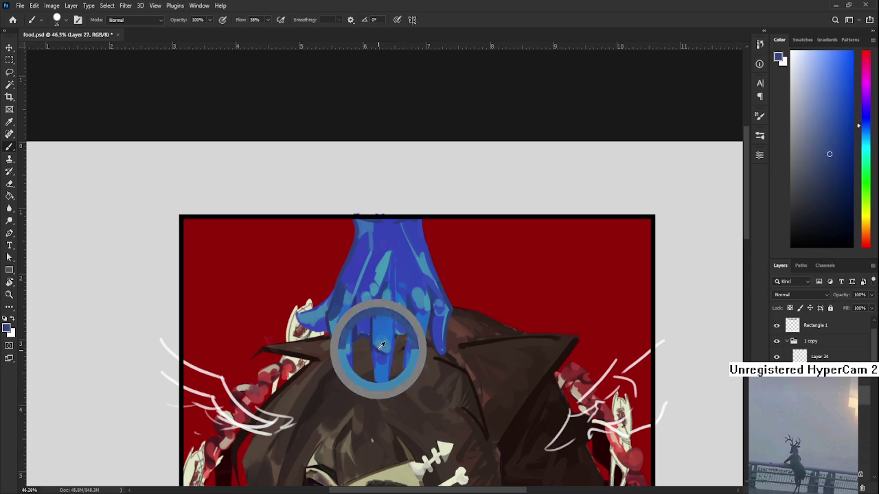
left_click_drag(383, 350, 384, 346)
left_click(385, 346, "alt")
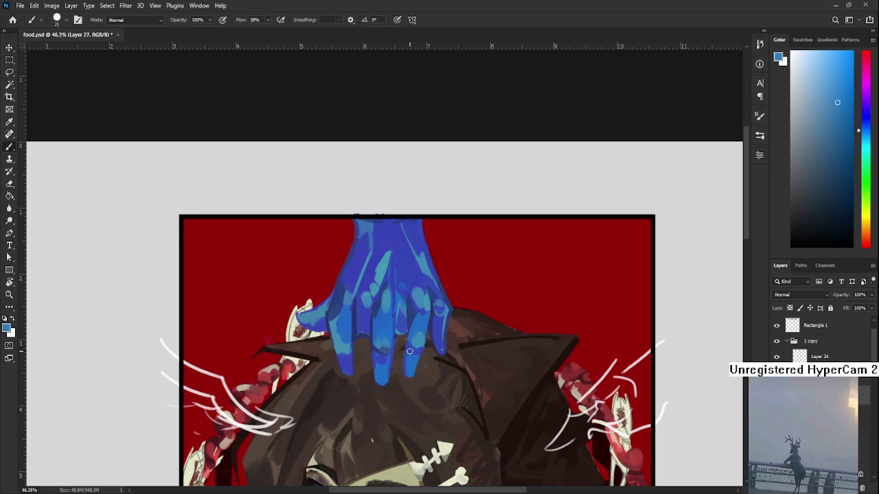
Step: Choose a deeper indigo, then sample the violet-blue from the hand's wrist
scroll(408, 351, "down", 2)
scroll(415, 302, "down", 1)
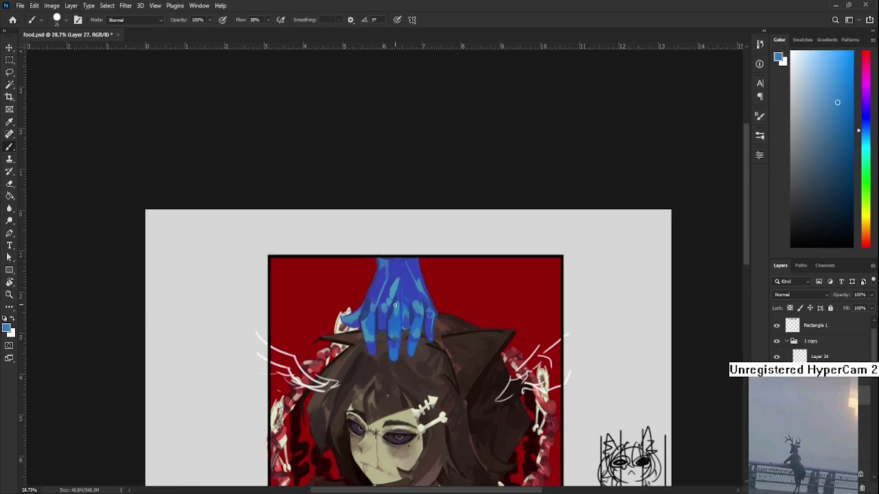
scroll(440, 322, "up", 3)
scroll(453, 329, "up", 1)
scroll(476, 333, "down", 1)
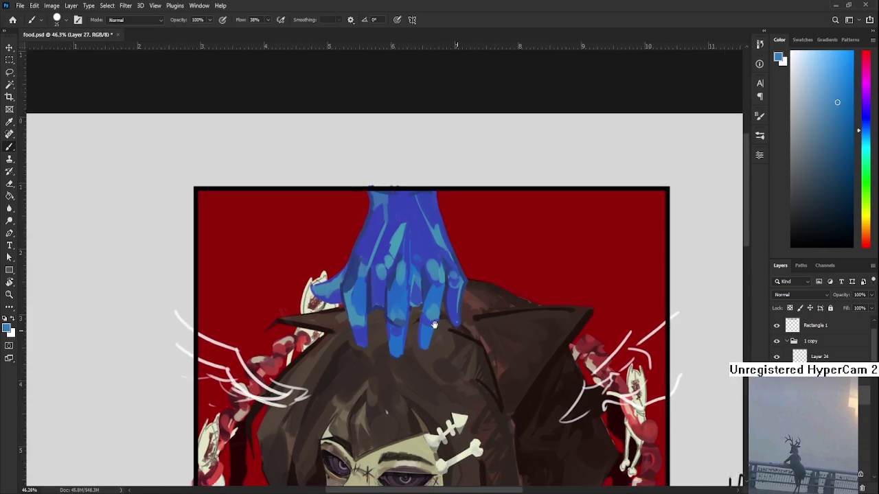
left_click_drag(475, 333, 409, 321)
left_click(352, 209, "alt")
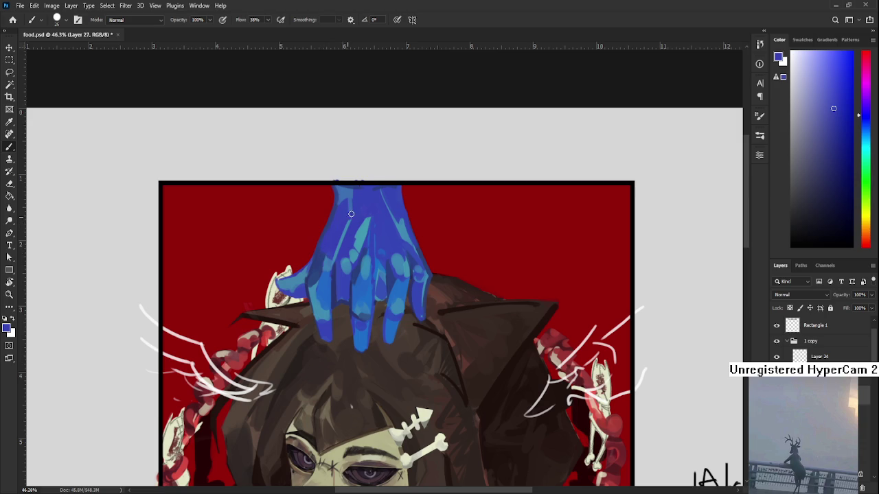
left_click_drag(359, 212, 335, 250)
left_click(347, 246, "alt")
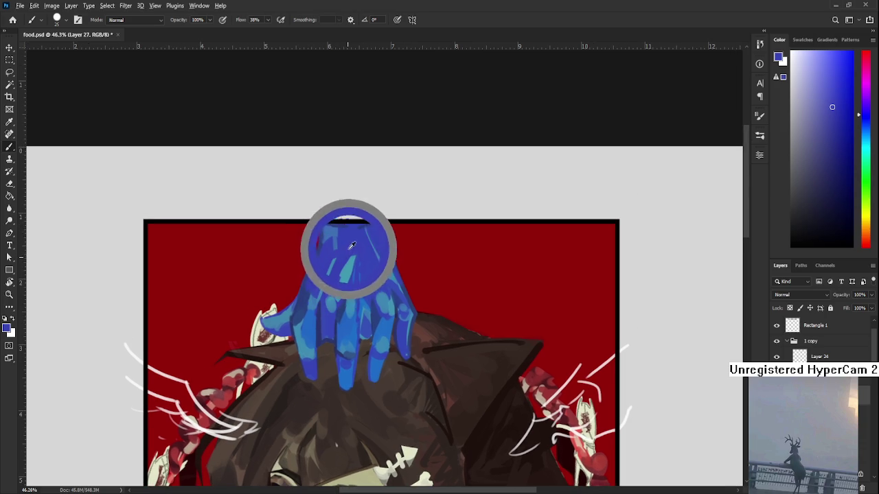
Step: Sample the hand's blue again and dab a short blue mark on the hair
left_click(346, 244, "alt")
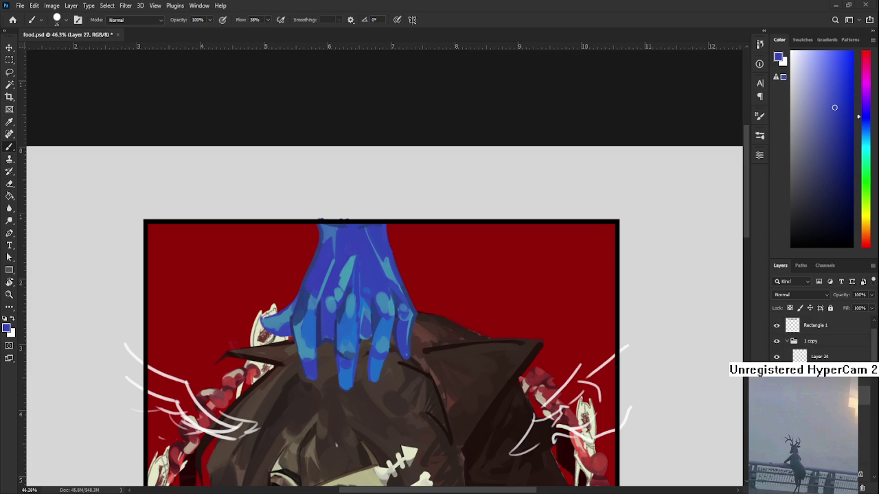
scroll(341, 433, "down", 2)
scroll(340, 438, "down", 1)
left_click_drag(340, 428, 340, 437)
scroll(340, 438, "up", 1)
scroll(341, 436, "up", 1)
scroll(341, 436, "up", 1)
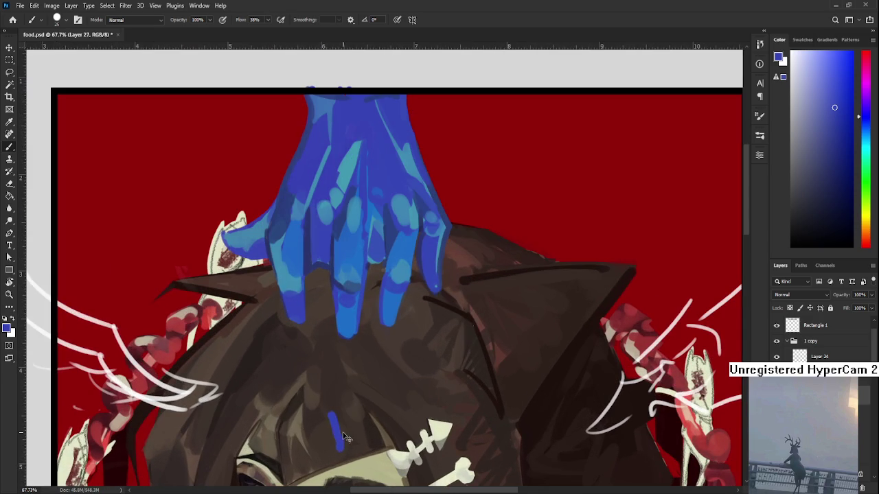
Step: Undo the stray hair mark, switch to the Eraser, and put the hand layer in free transform
key("ctrl+comma")
key("ctrl+comma")
key("e")
scroll(339, 430, "down", 2)
scroll(341, 424, "down", 1)
mouse_move(410, 396)
left_mouse_down()
mouse_move(431, 301)
mouse_move(413, 395)
left_mouse_up()
scroll(385, 329, "up", 1)
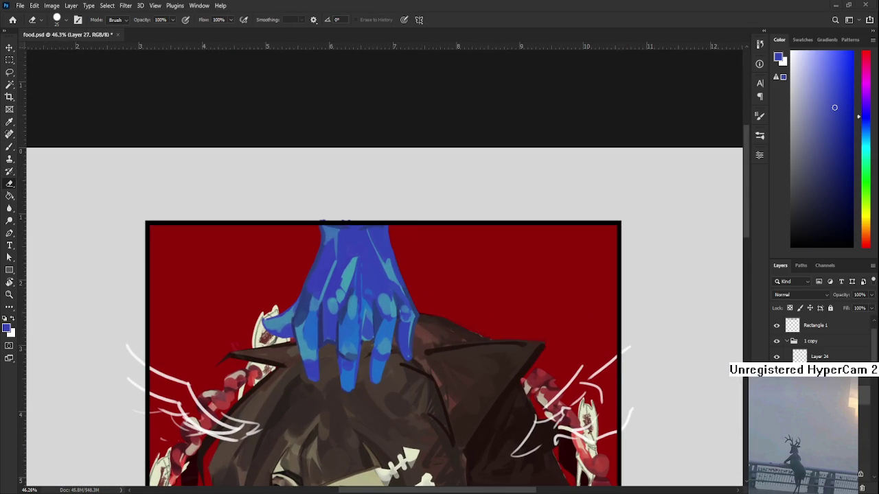
scroll(391, 312, "up", 1)
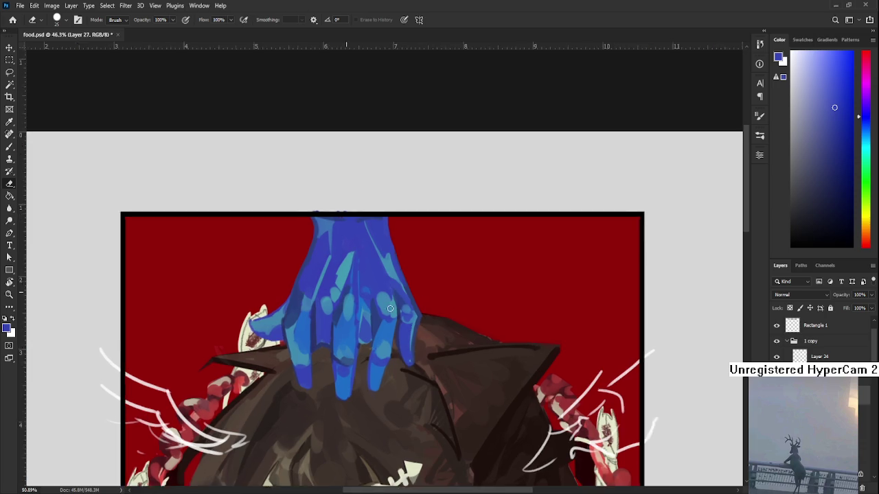
scroll(391, 313, "down", 2)
scroll(391, 313, "up", 1)
scroll(391, 312, "down", 1)
scroll(391, 312, "up", 2)
key("ctrl+t")
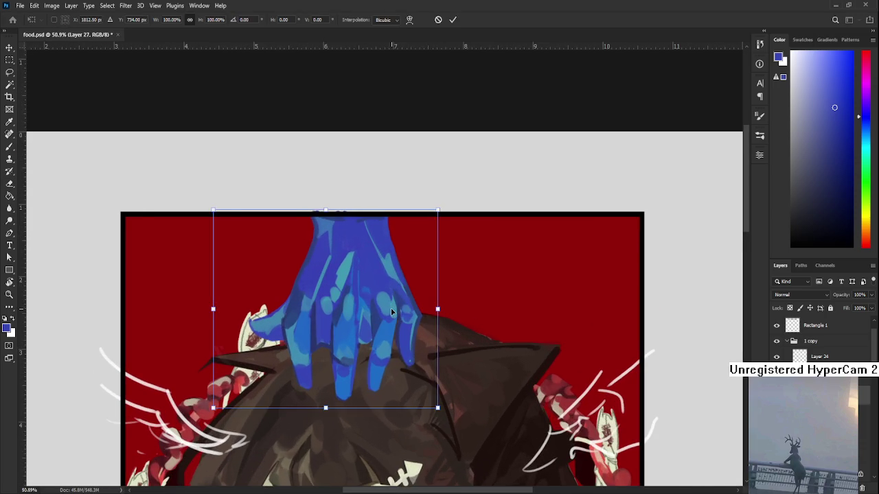
Step: Drag the hand's lower-left corner to widen and tilt it about 2°, and commit
scroll(391, 309, "down", 2)
left_click_drag(245, 389, 252, 391)
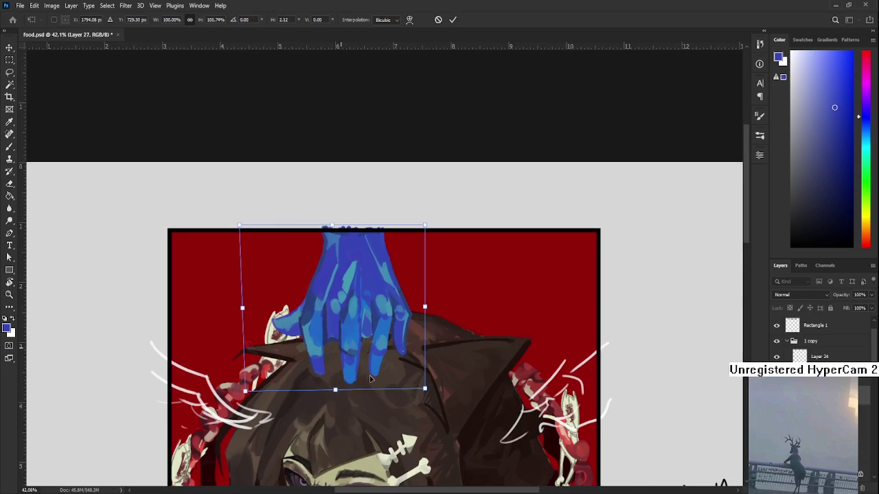
key("Return")
key("e")
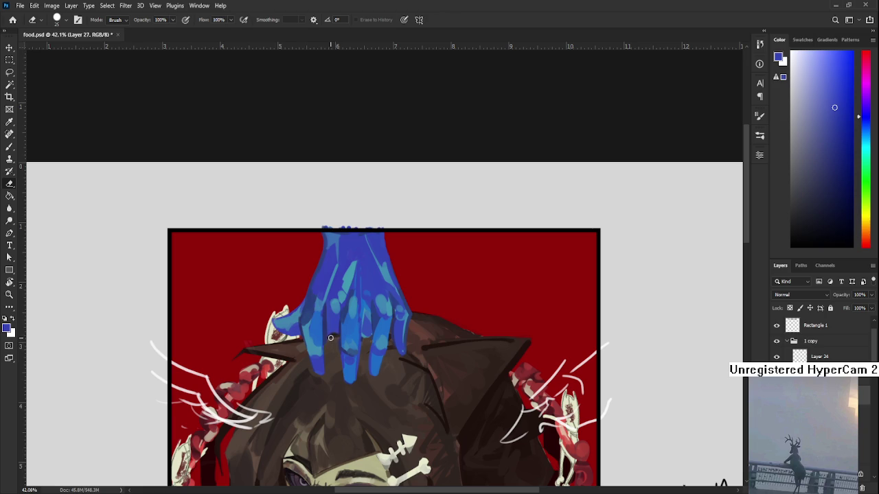
Step: With the Brush, sample three darker blues from the hand's shadows, then switch to the Eraser
key("b")
left_click(367, 324, "alt")
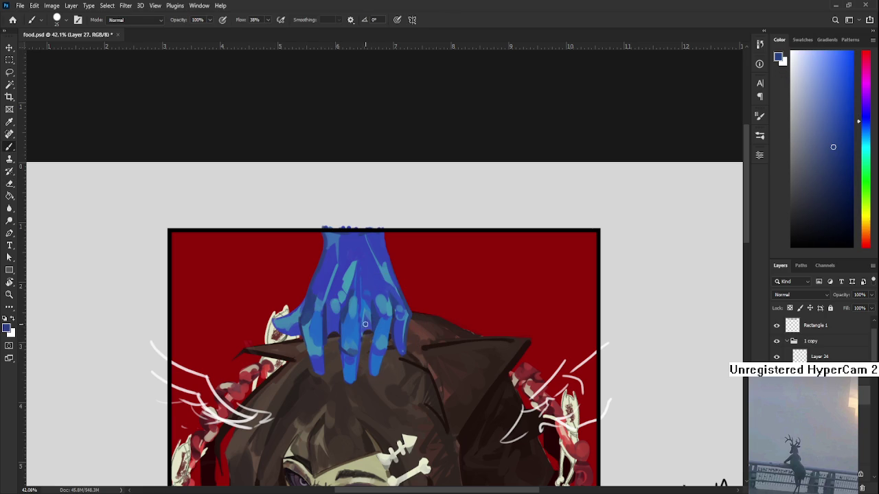
left_click(328, 325, "alt")
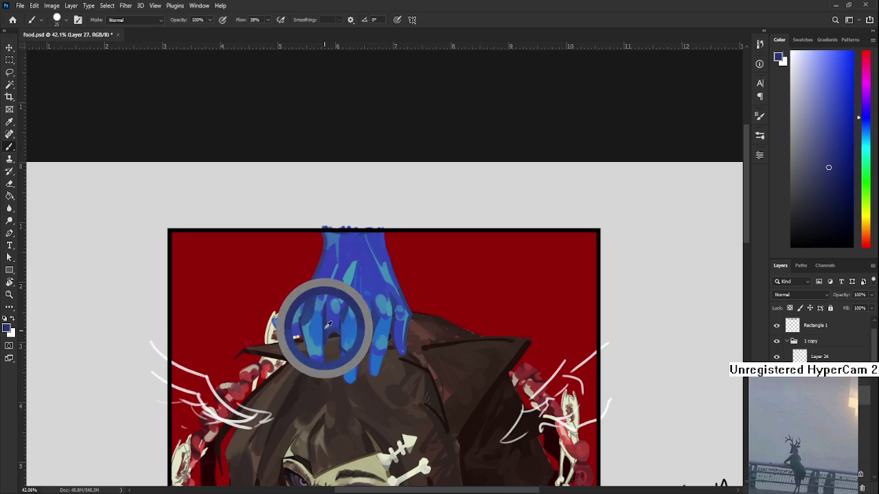
left_click(369, 329, "alt")
key("e")
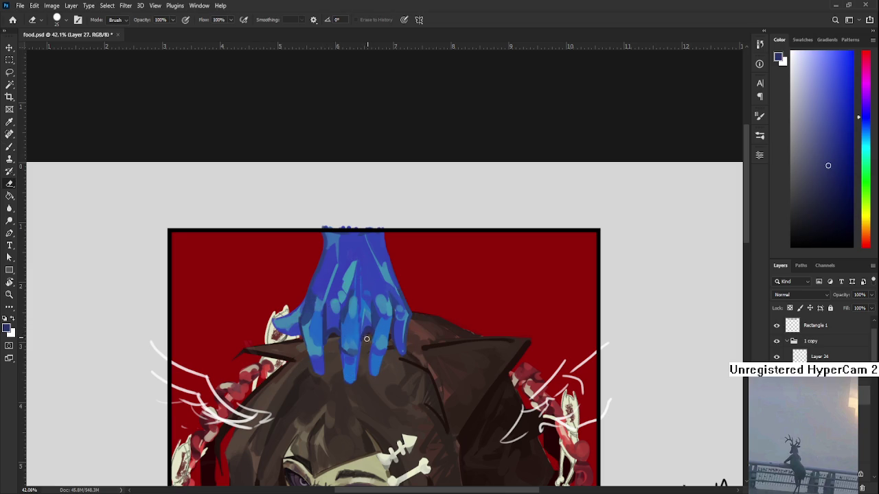
scroll(396, 321, "down", 2)
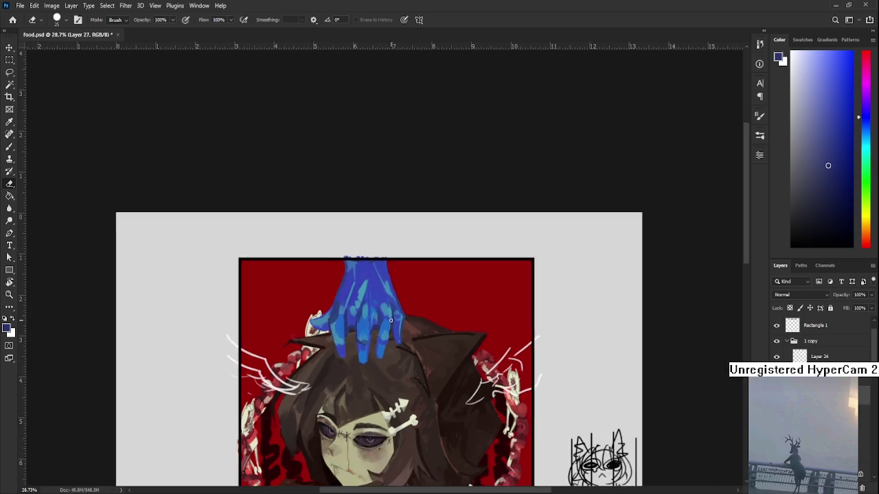
Step: Zoom out to review the whole figure, then sample a lighter colour from the hand
scroll(405, 302, "down", 2)
scroll(407, 291, "up", 1)
scroll(385, 302, "up", 1)
scroll(357, 316, "up", 1)
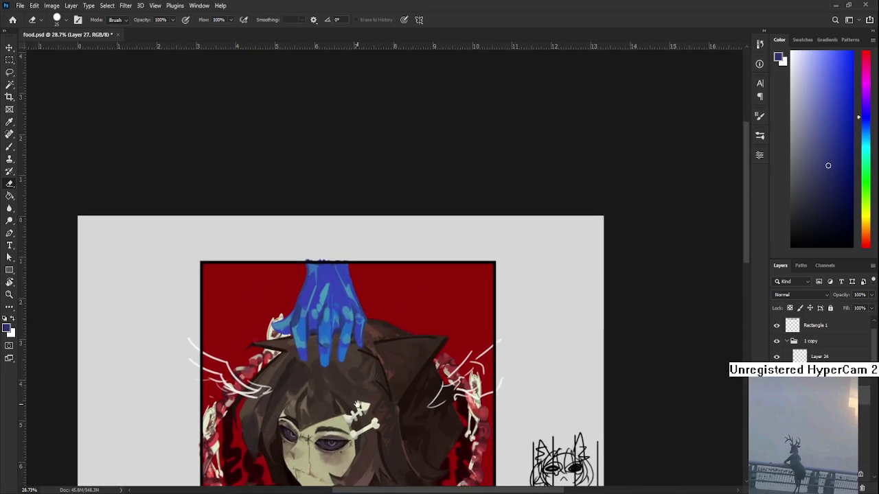
scroll(328, 330, "up", 1)
scroll(328, 330, "up", 1)
key("b")
left_click(308, 314, "alt")
left_click(310, 321, "alt")
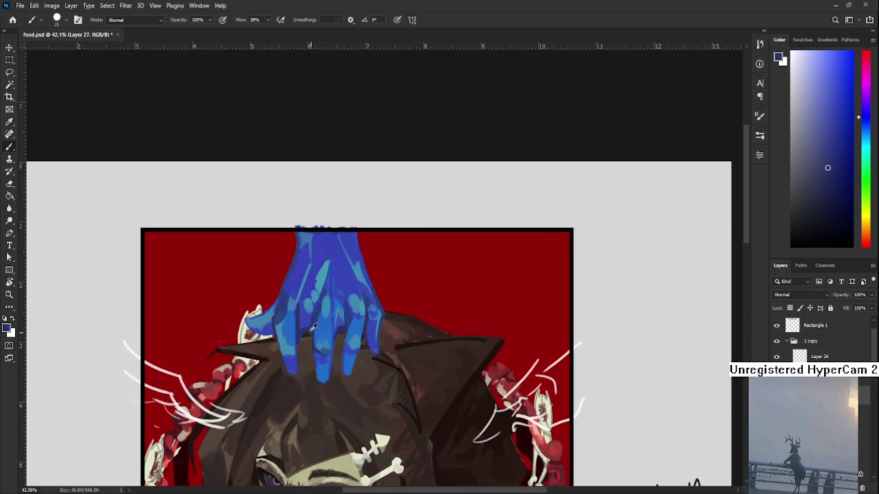
Step: Re-centre the hand in view and select the Hue/Saturation 2 adjustment's mask
scroll(309, 330, "down", 1)
scroll(308, 329, "down", 2)
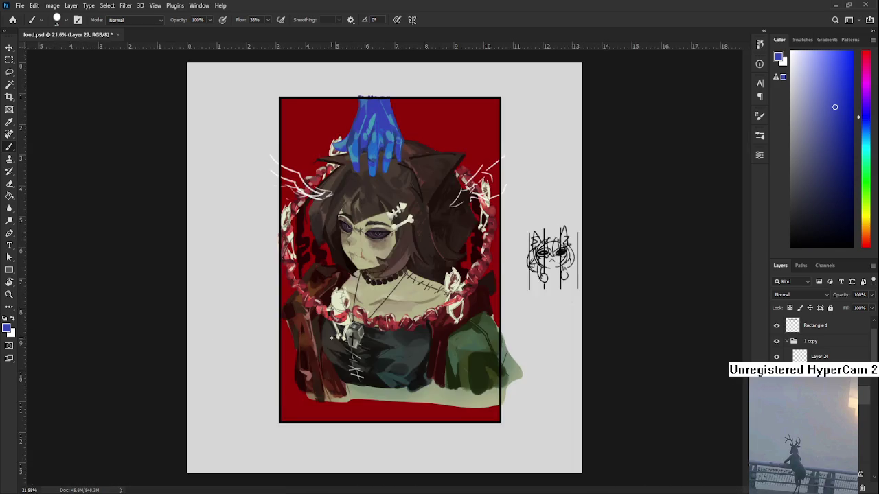
scroll(395, 291, "up", 2)
left_click_drag(396, 291, 374, 412)
scroll(370, 418, "up", 1)
scroll(369, 417, "down", 2)
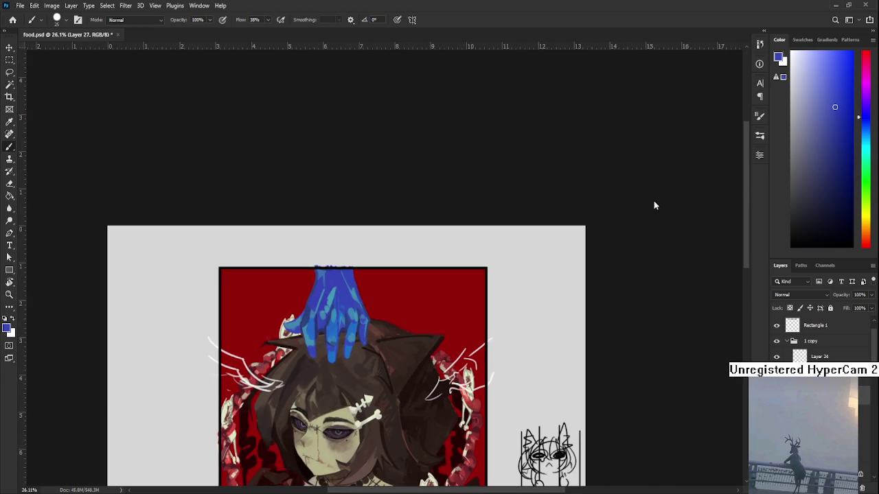
scroll(412, 261, "up", 3)
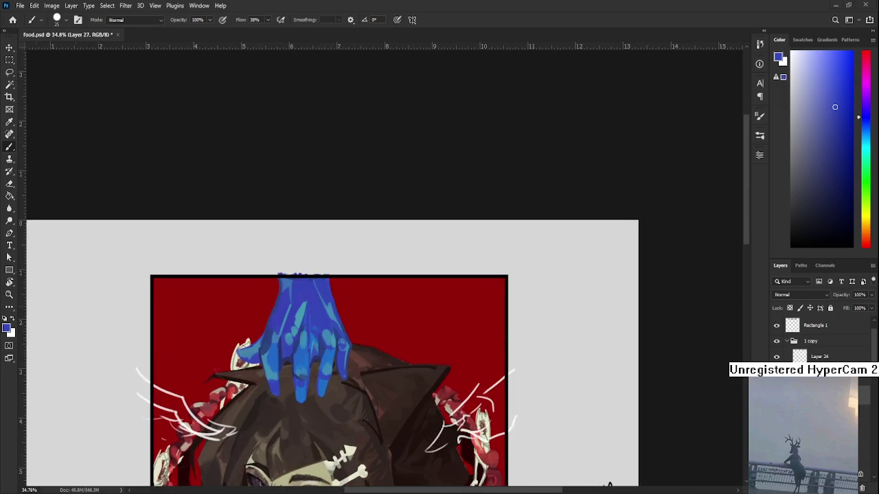
scroll(370, 295, "up", 3)
left_click_drag(353, 385, 396, 351)
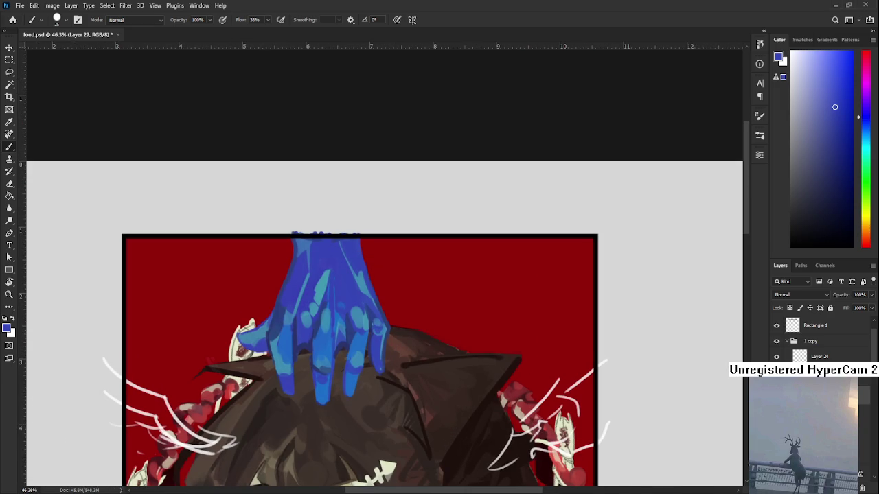
left_click(817, 389)
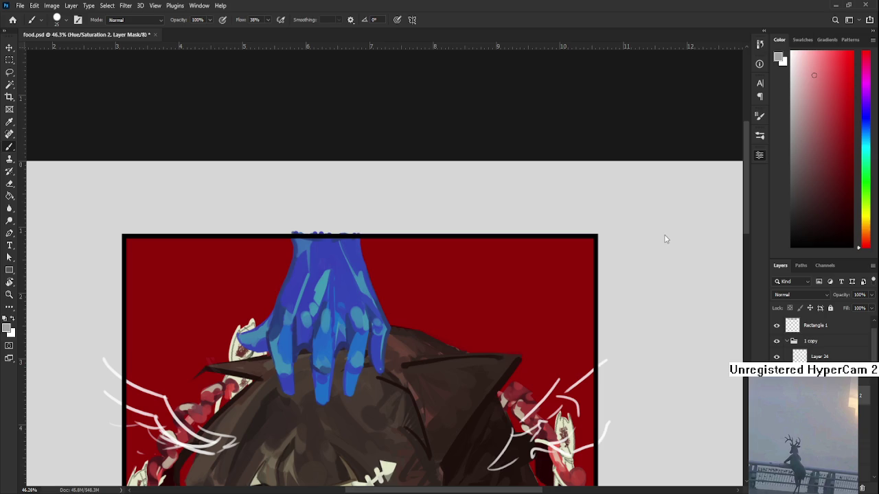
Step: Toggle the Hue/Saturation 2 mask with Ctrl+I to compare vivid and duller colours
key("ctrl+i")
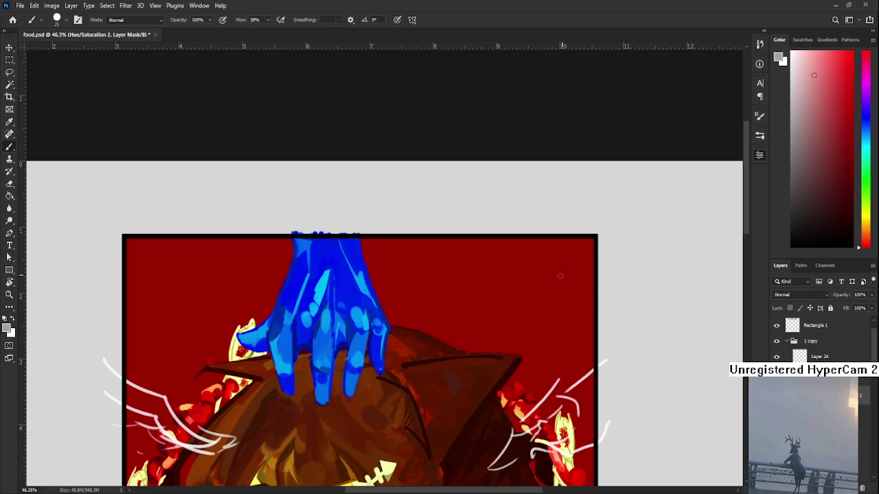
key("ctrl+i")
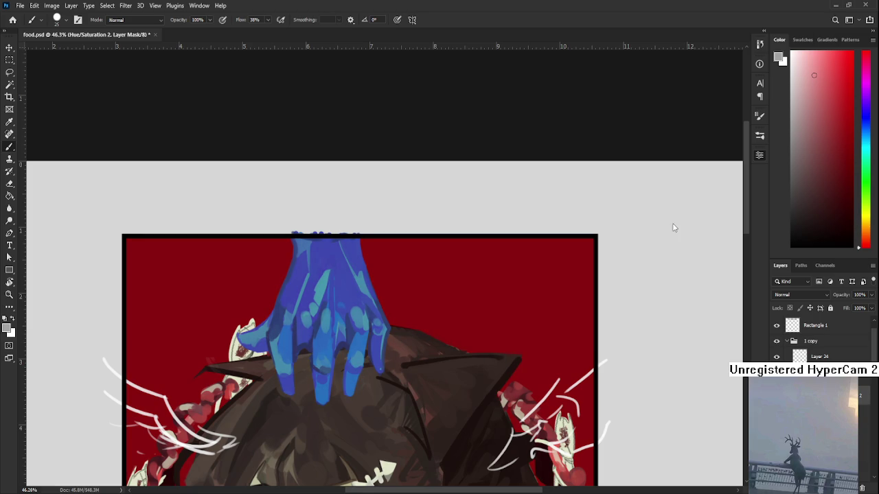
key("ctrl+i")
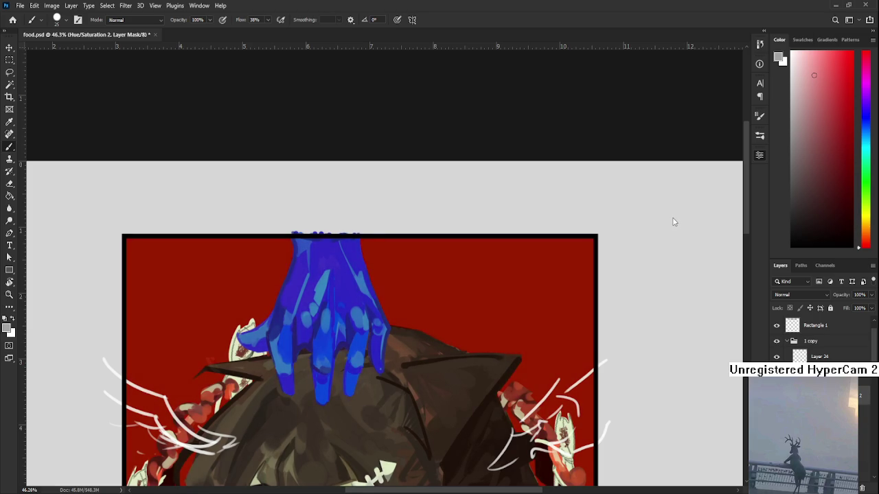
key("ctrl+i")
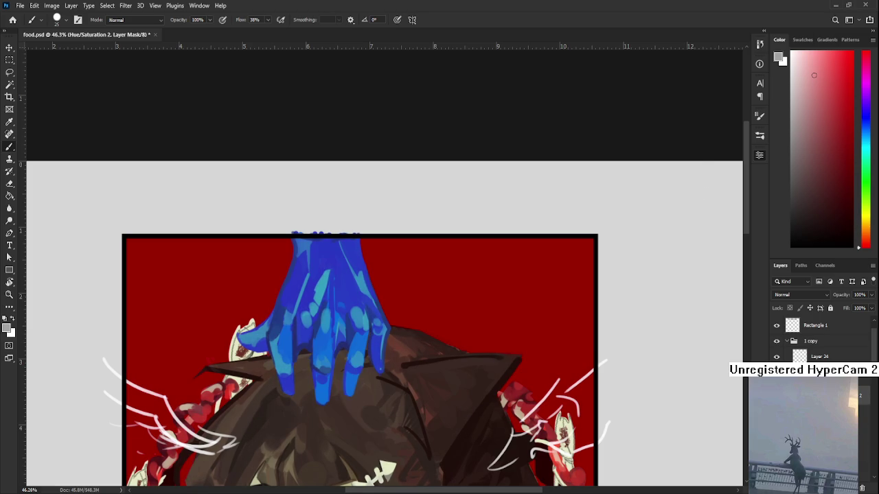
Step: Select Layer 27 and add a Gradient Map adjustment layer above it
key("ctrl+2")
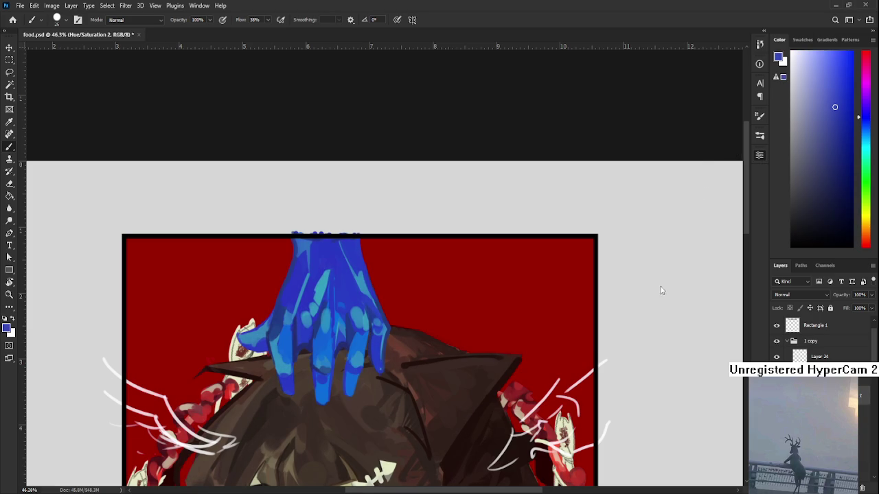
left_click(861, 488)
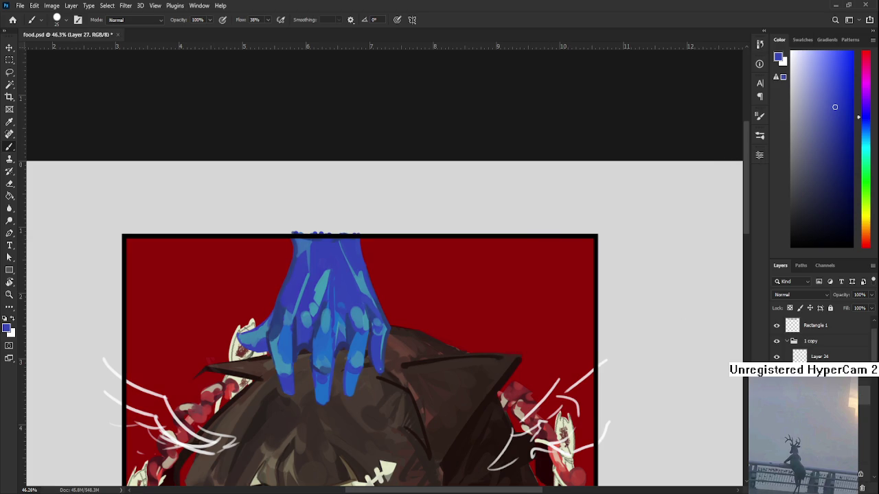
left_click(759, 155)
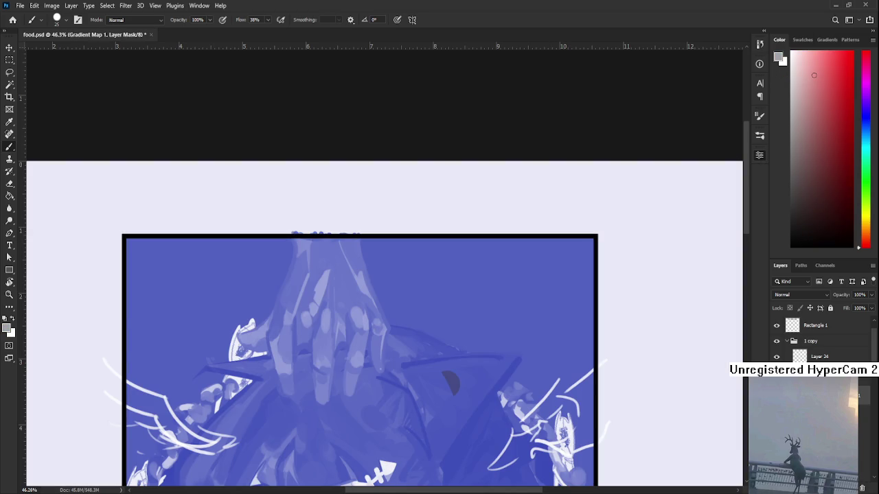
Step: Clip the Gradient Map to the hand layer and switch to the Eyedropper
key("ctrl+alt+g")
key("i")
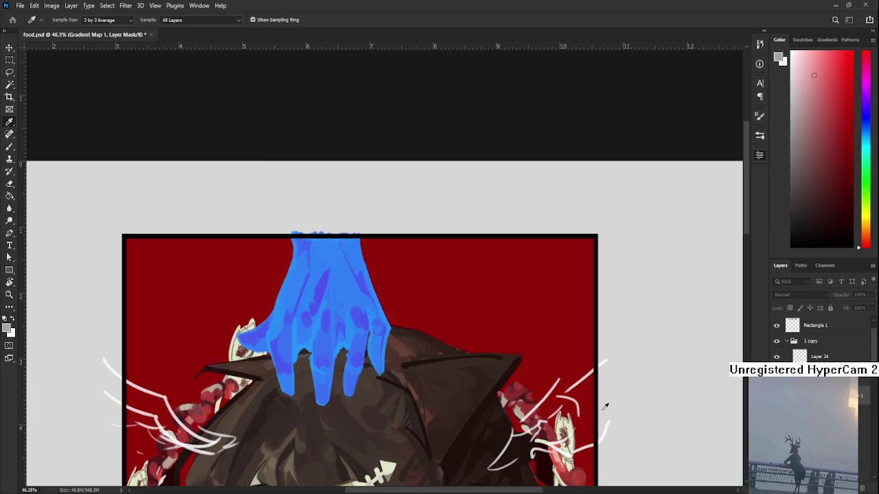
Step: Step through History comparing the violet, light blue and bright cyan hand versions
key("ctrl+z")
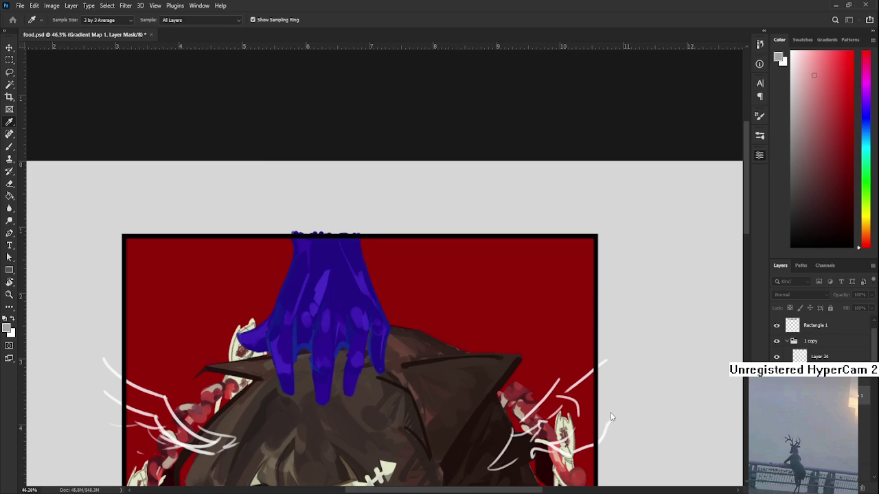
key("ctrl+shift+z")
key("ctrl+z")
key("b")
key("ctrl+shift+z")
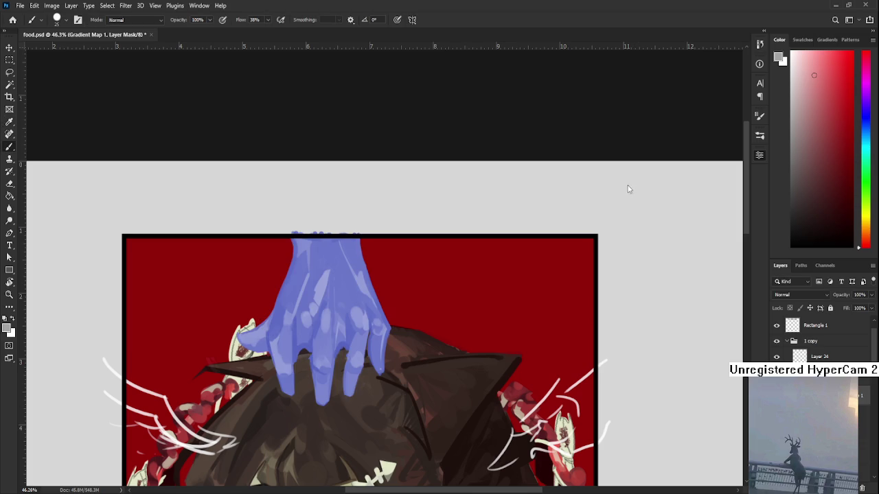
key("i")
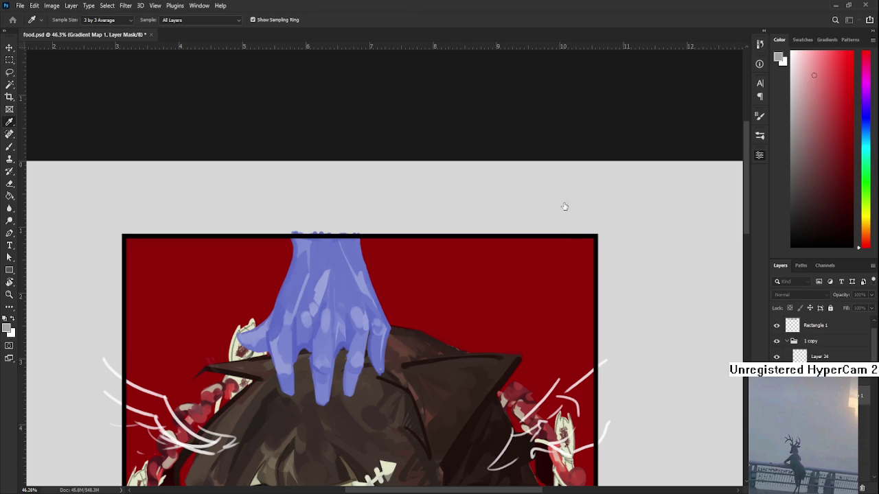
key("ctrl+shift+z")
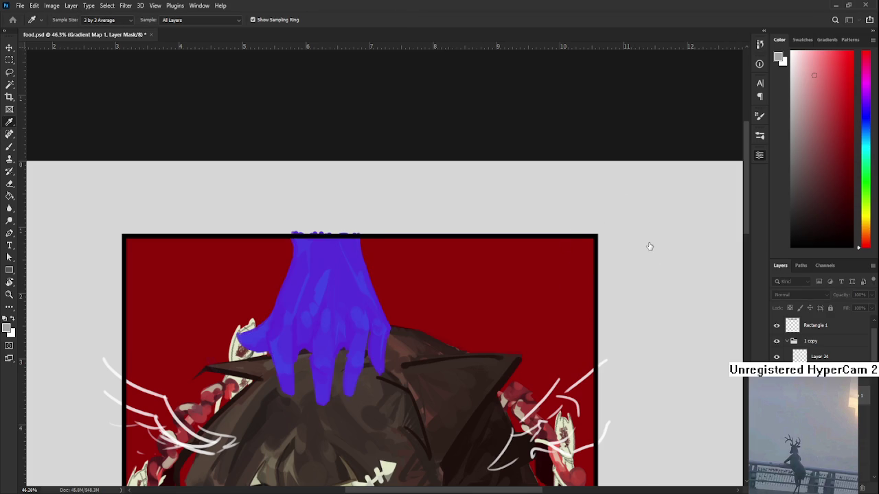
key("ctrl+shift+z")
key("ctrl+shift+z")
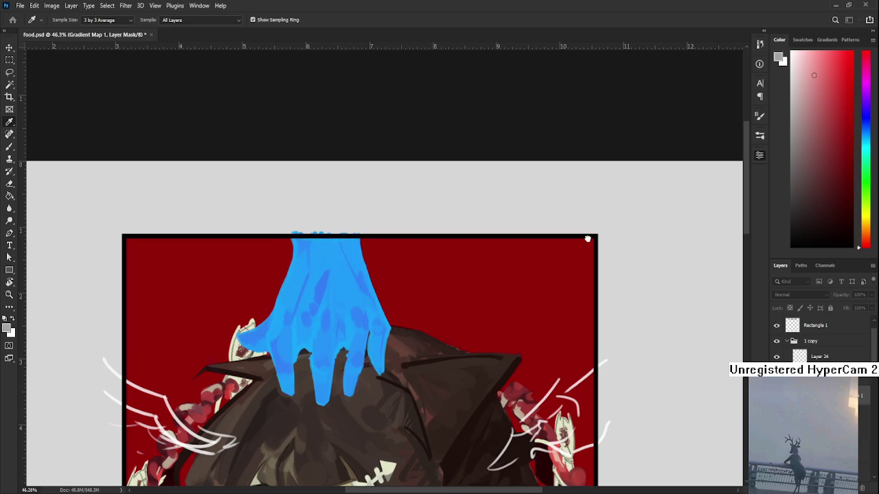
key("ctrl+shift+z")
key("ctrl+shift+z")
Step: Toggle between the violet and cyan hand states, leaving the hand violet-indigo
key("ctrl+z")
key("ctrl+z")
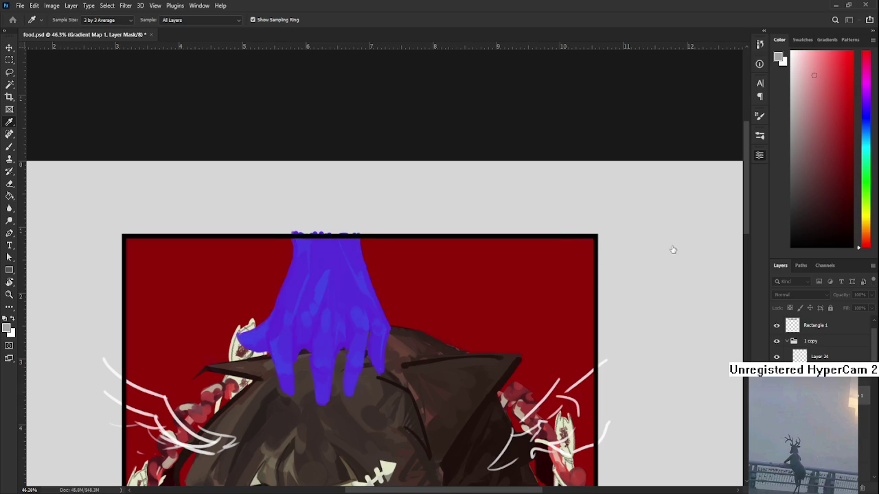
key("ctrl+shift+z")
key("ctrl+shift+z")
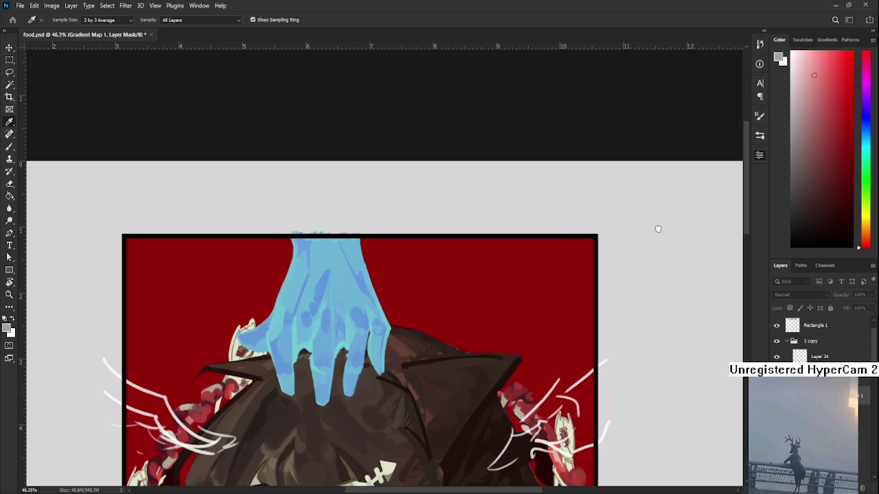
key("ctrl+z")
key("ctrl+shift+z")
key("ctrl+z")
key("ctrl+z")
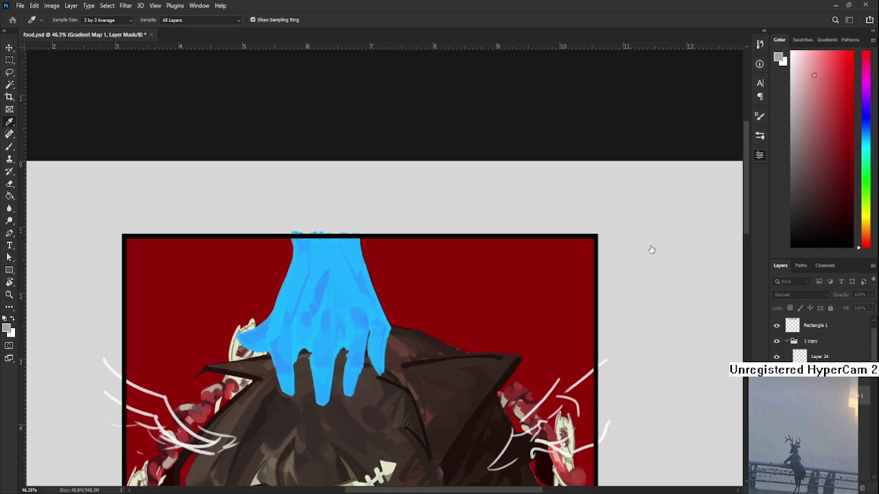
key("ctrl+z")
key("ctrl+shift+z")
key("ctrl+z")
key("ctrl+shift+z")
key("ctrl+z")
key("ctrl+z")
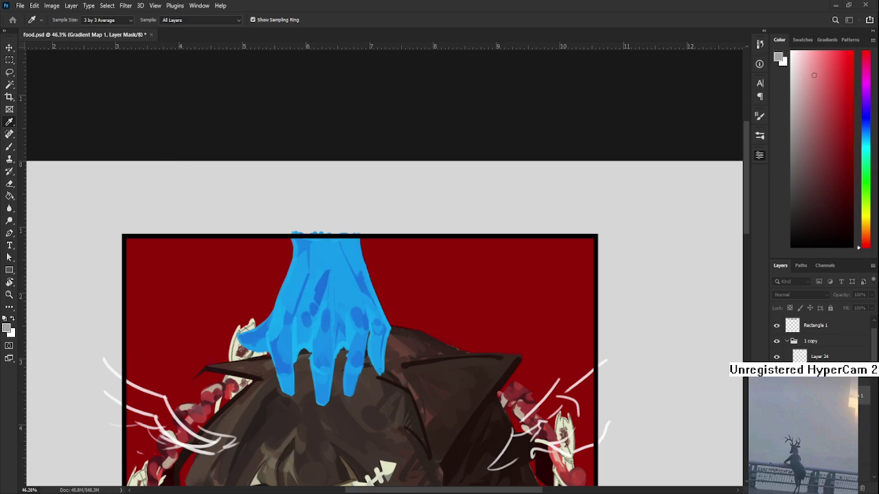
key("ctrl+shift+z")
key("ctrl+z")
key("ctrl+z")
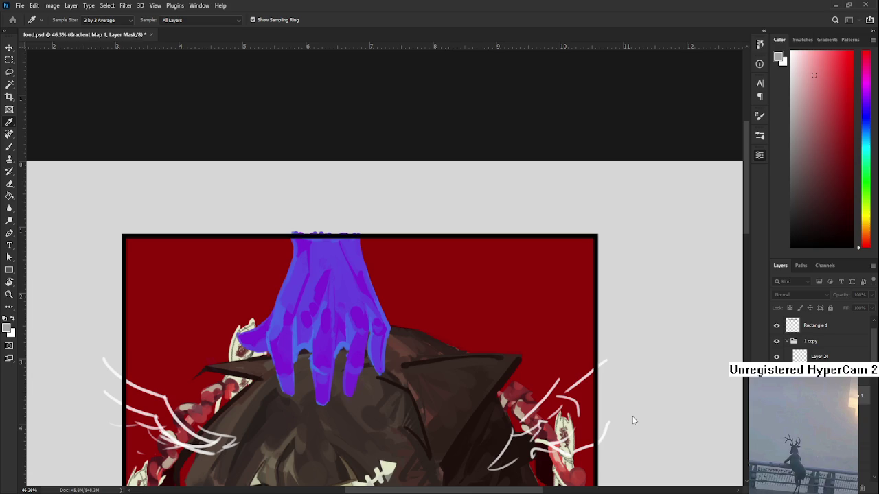
Step: Step through bright cyan, teal and shaded hand versions, ending on flat royal blue
key("ctrl+shift+z")
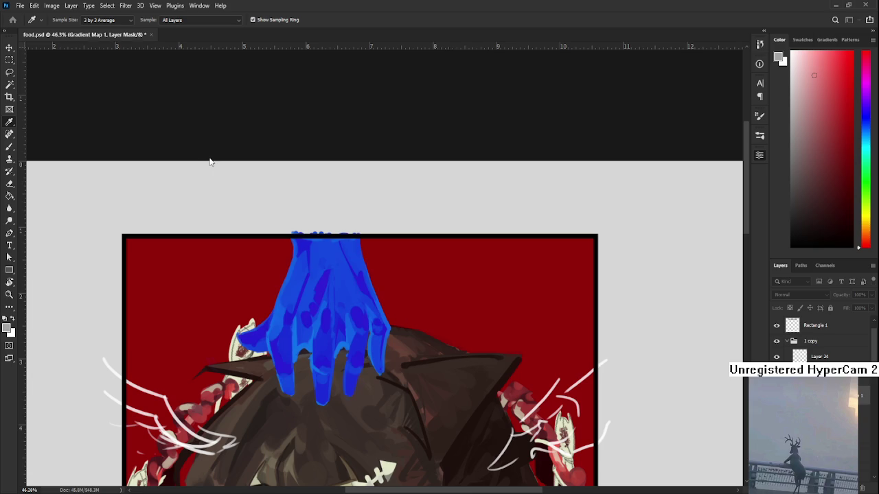
key("ctrl+shift+z")
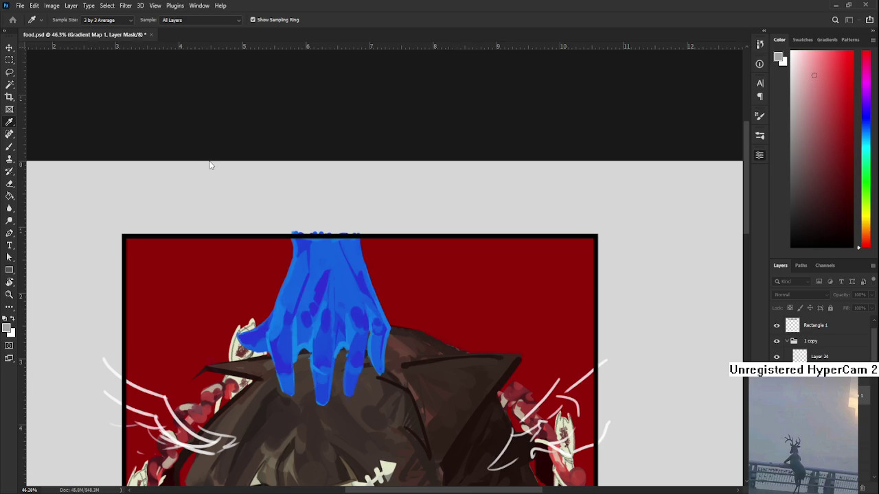
key("ctrl+shift+z")
key("ctrl+z")
key("ctrl+shift+z")
key("ctrl+shift+z")
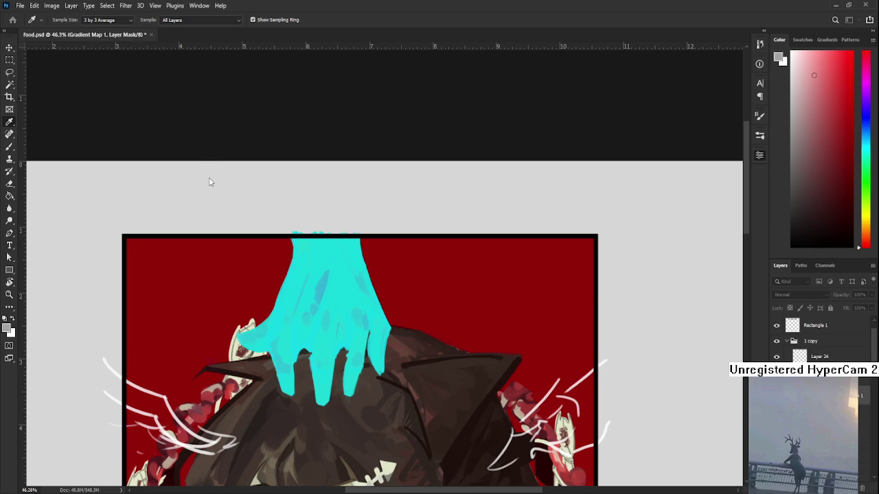
key("ctrl+z")
key("ctrl+z")
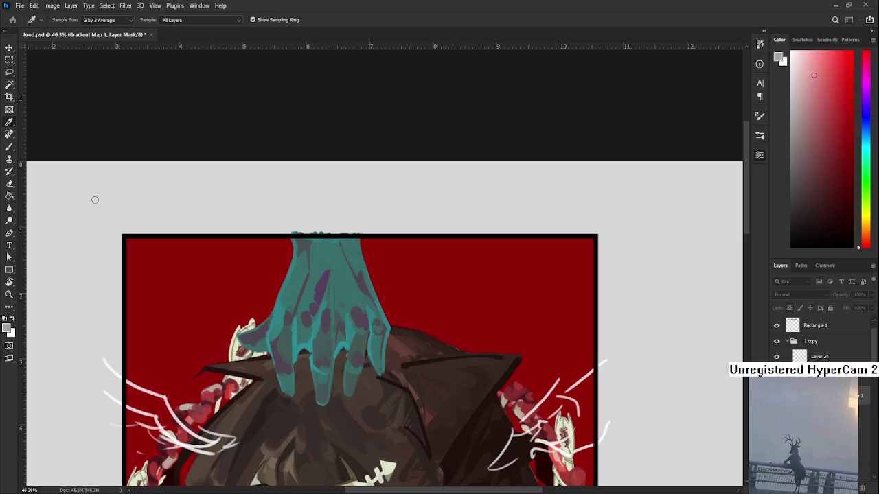
key("ctrl+z")
key("ctrl+z")
key("ctrl+z")
key("ctrl+z")
key("ctrl+z")
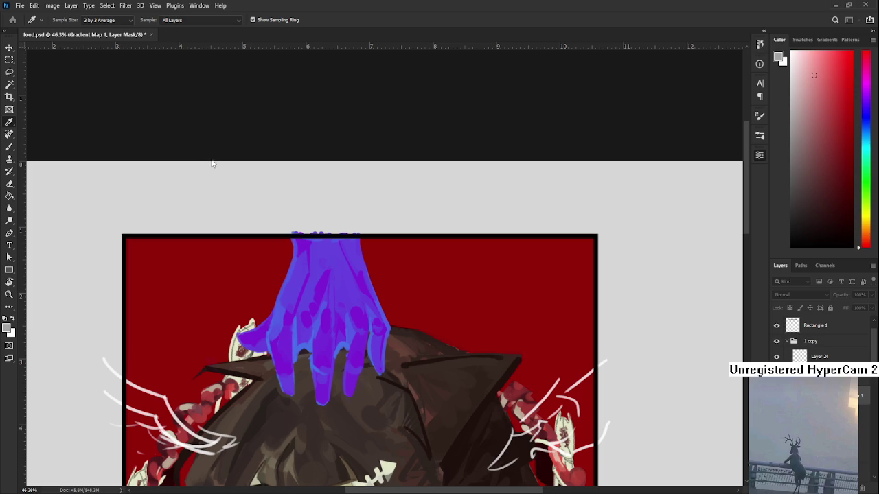
key("ctrl+z")
key("ctrl+z")
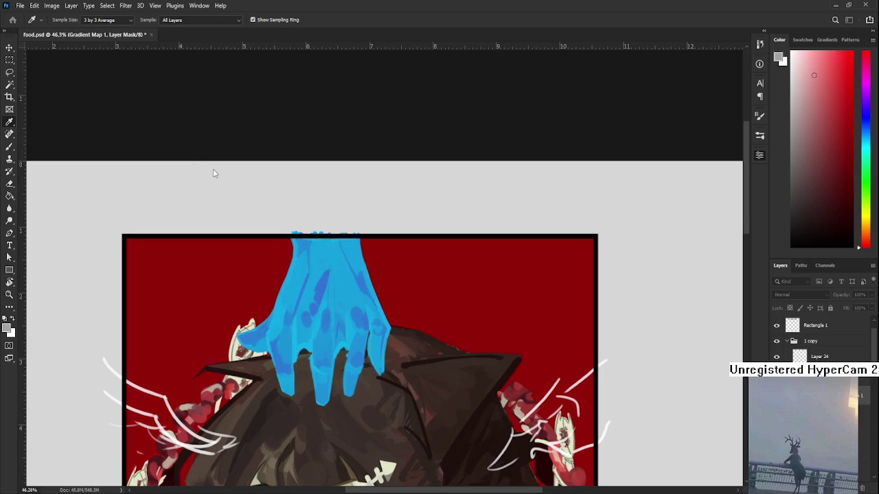
key("ctrl+z")
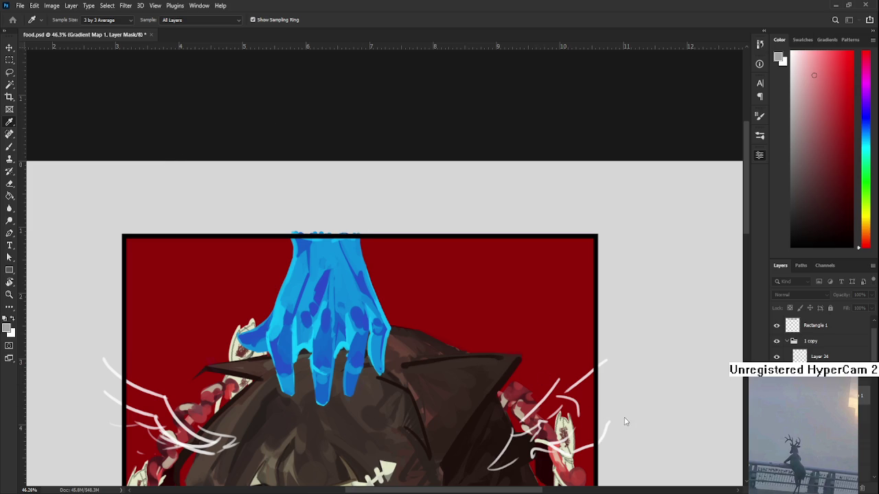
key("ctrl+z")
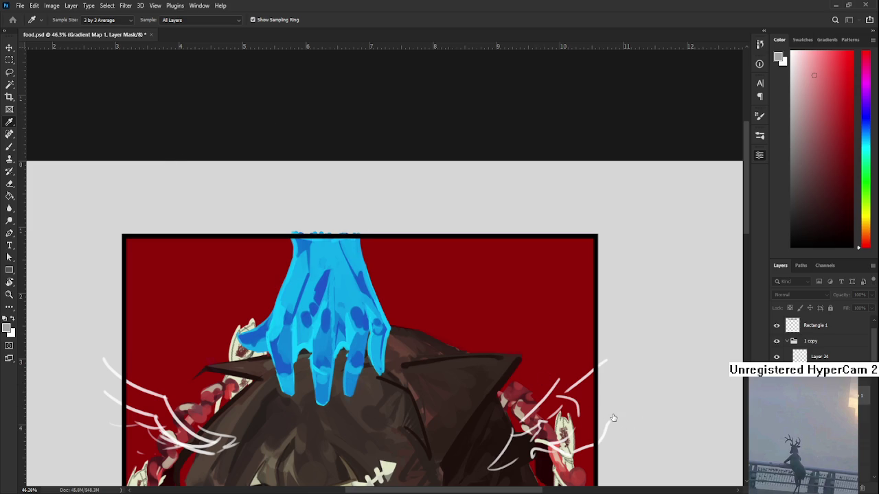
key("ctrl+shift+z")
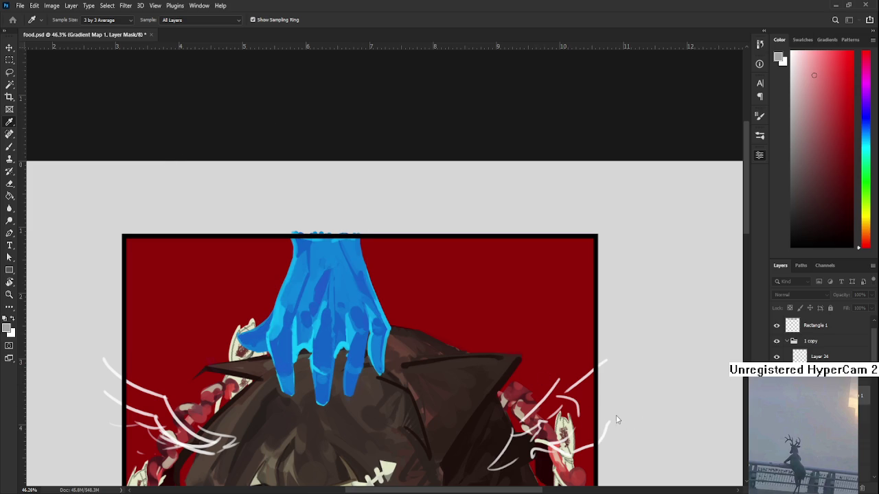
key("ctrl+z")
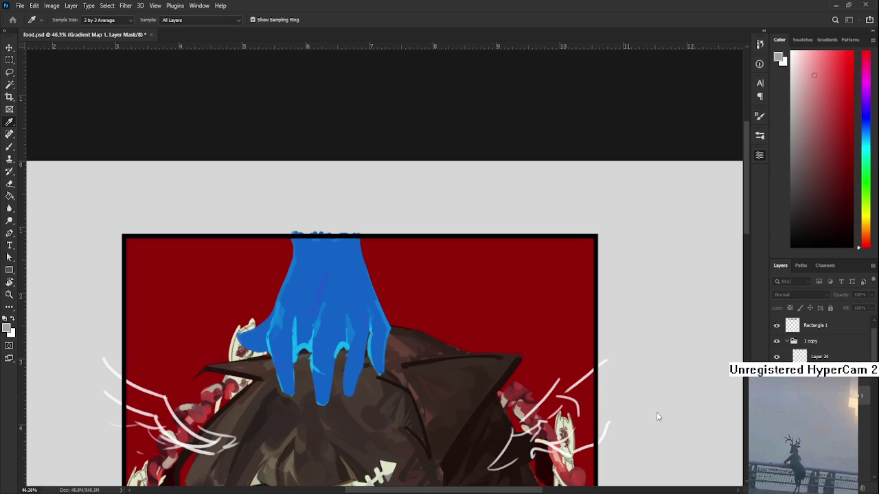
Step: Switch to the Brush and restore the saturated blue hand with light highlights
key("ctrl+shift+z")
key("ctrl+z")
key("ctrl+z")
key("b")
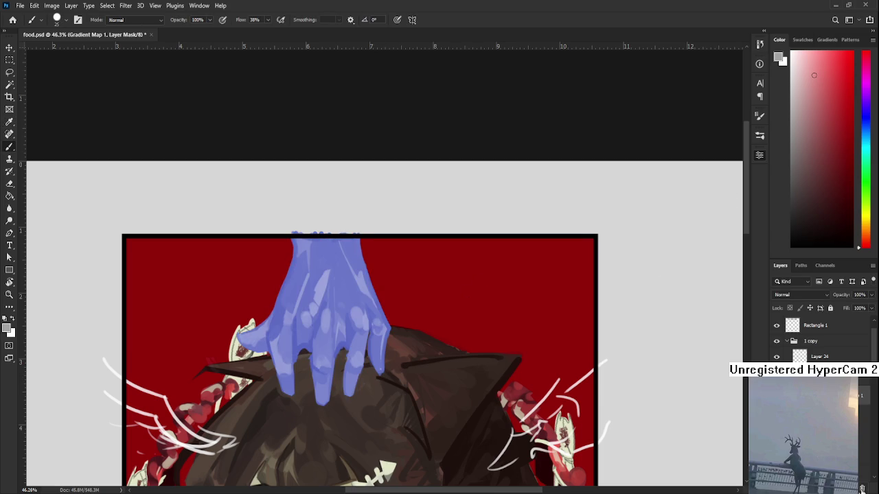
key("ctrl+z")
key("ctrl+z")
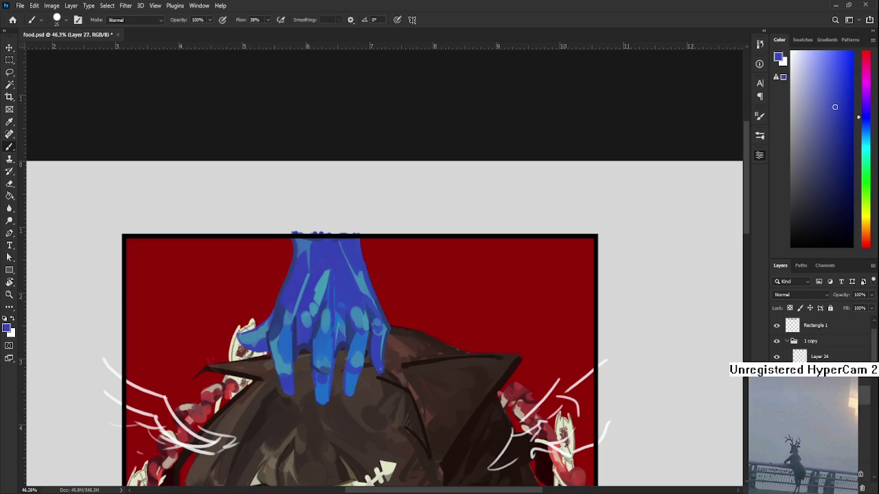
Step: Create Layer 28 and change its blend mode from Normal to Overlay
scroll(415, 361, "down", 1)
scroll(354, 344, "left", 1)
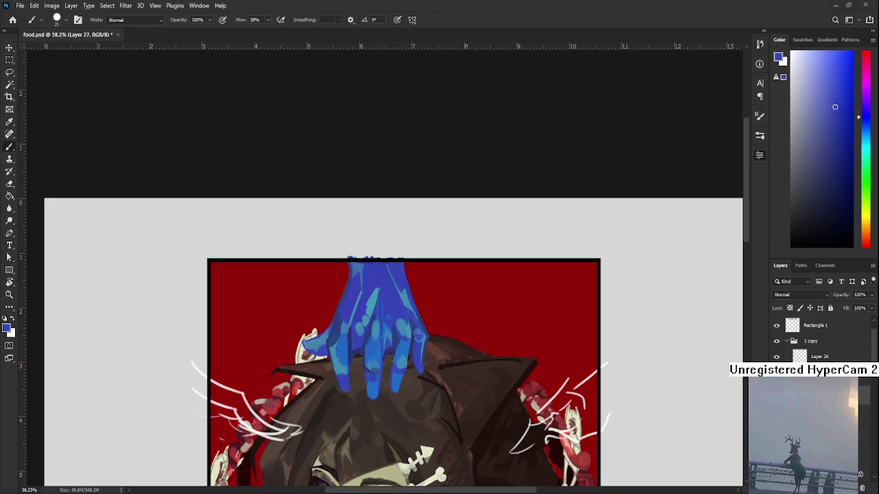
scroll(428, 353, "down", 2)
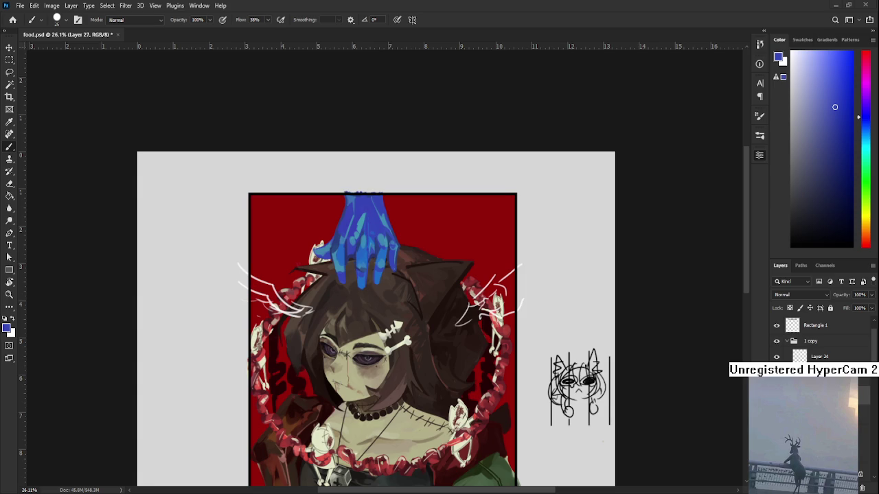
scroll(402, 309, "up", 1)
scroll(401, 309, "up", 1)
scroll(401, 308, "up", 2)
scroll(402, 308, "down", 2)
scroll(402, 308, "up", 1)
scroll(401, 308, "up", 1)
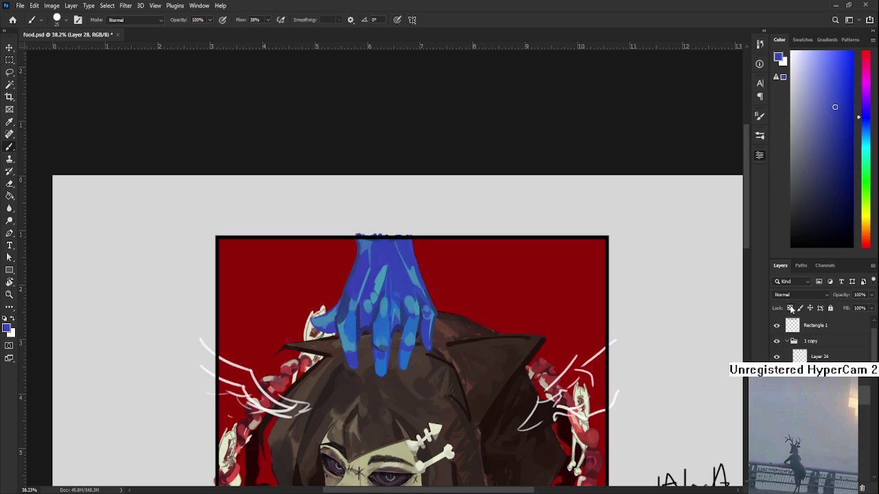
scroll(792, 295, "down", 5)
scroll(792, 295, "down", 4)
scroll(792, 294, "down", 3)
Step: Paint Bucket the hand solid blue, then refill the fingers with a lighter cyan-blue
key("g")
left_click(380, 287)
scroll(380, 288, "up", 1)
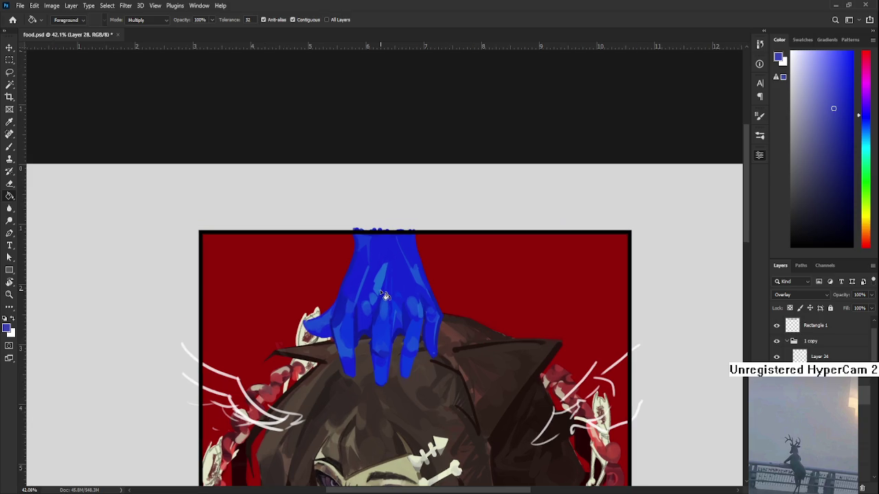
left_click(839, 83)
left_click_drag(860, 116, 859, 132)
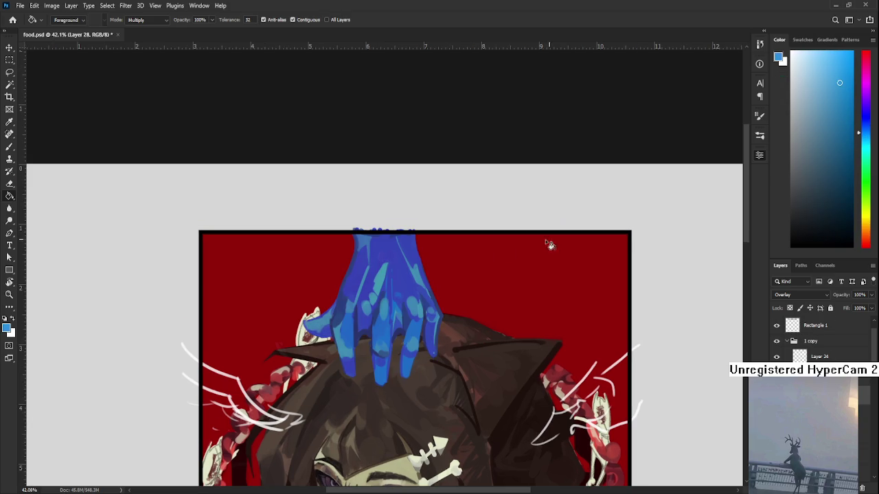
left_click(401, 272)
Step: Refill the hand with a slightly brighter, fine-tuned blue
scroll(405, 274, "down", 2)
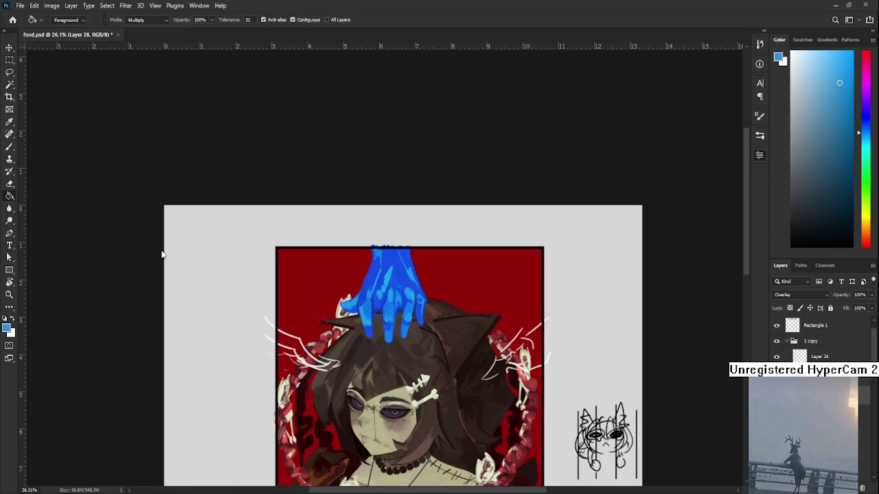
scroll(384, 276, "up", 1)
scroll(393, 280, "up", 1)
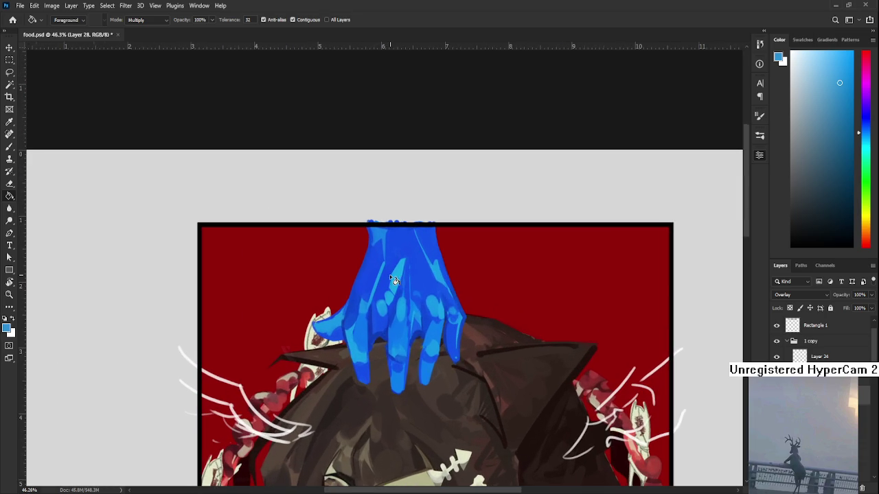
left_click(428, 284)
left_click(845, 70)
left_click(424, 288)
scroll(421, 286, "down", 1)
scroll(428, 294, "up", 1)
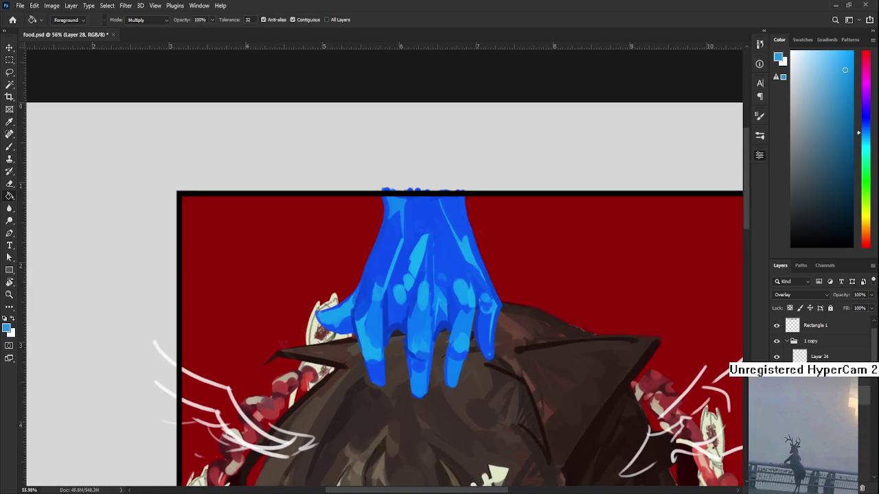
Step: Test lowering the hand layer's opacity to 83%, then undo back to 100%
mouse_move(871, 295)
left_mouse_down()
mouse_move(848, 310)
mouse_move(875, 313)
left_mouse_up()
scroll(462, 297, "down", 3)
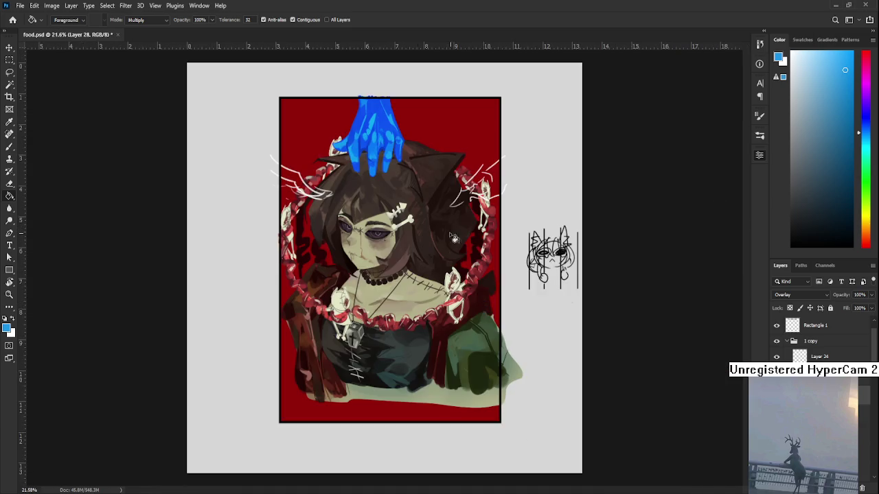
left_click_drag(488, 308, 401, 390)
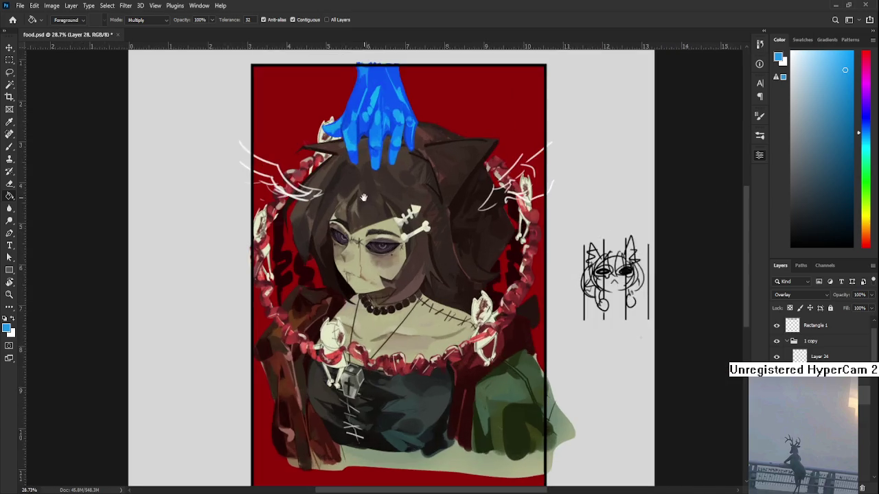
scroll(425, 297, "up", 2)
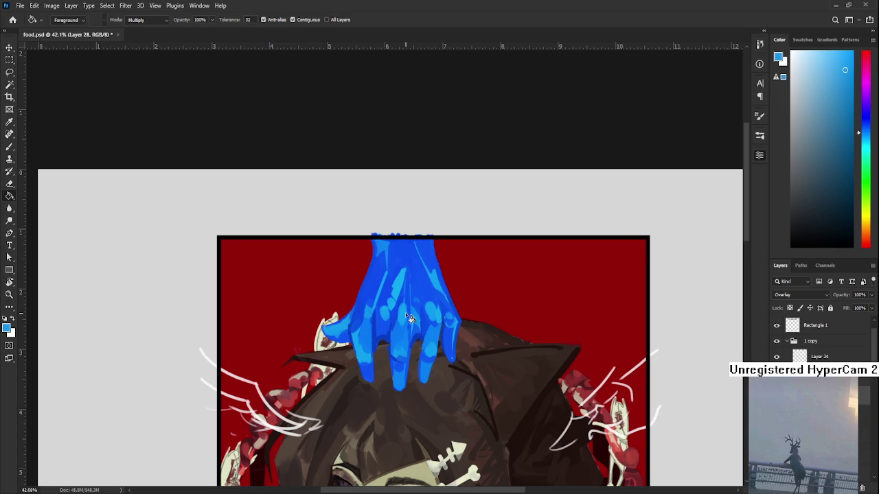
scroll(409, 317, "up", 1)
scroll(409, 318, "up", 1)
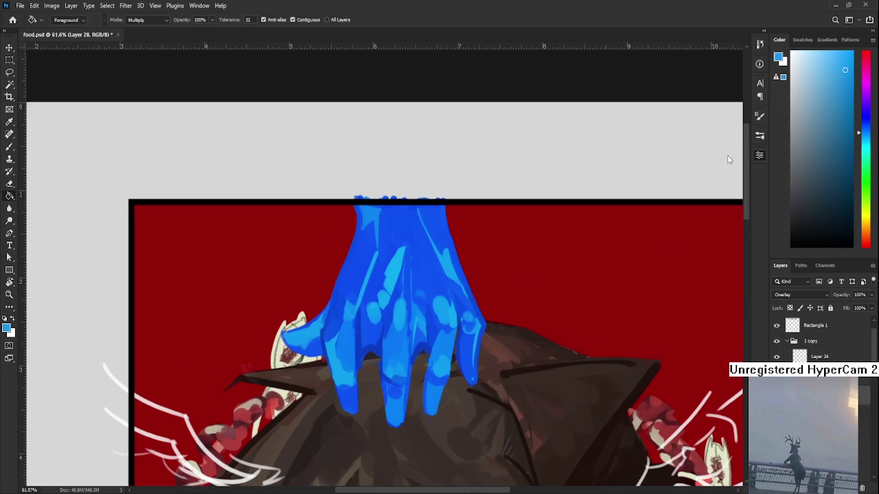
scroll(445, 285, "down", 1)
scroll(439, 287, "down", 1)
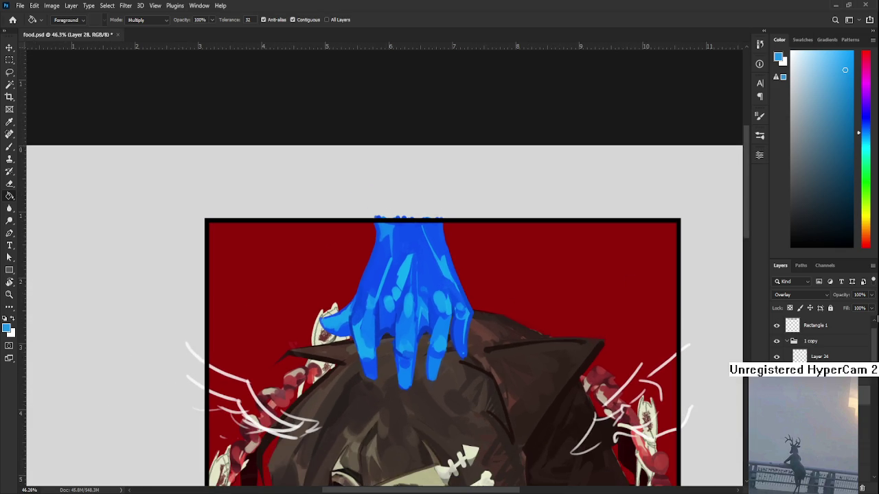
left_click_drag(871, 294, 864, 308)
key("ctrl+z")
scroll(429, 290, "down", 1)
Step: Fill the hand with a darker blue in Multiply mode
left_click(411, 309)
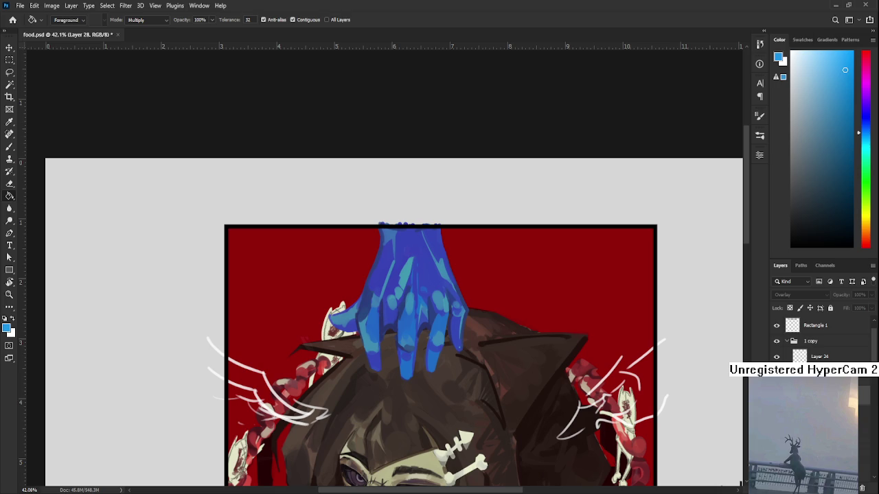
left_click(862, 486)
key("alt+bracketright")
Step: Fill the Curves 1 mask to deepen the background, comparing results with undo
left_click(632, 308)
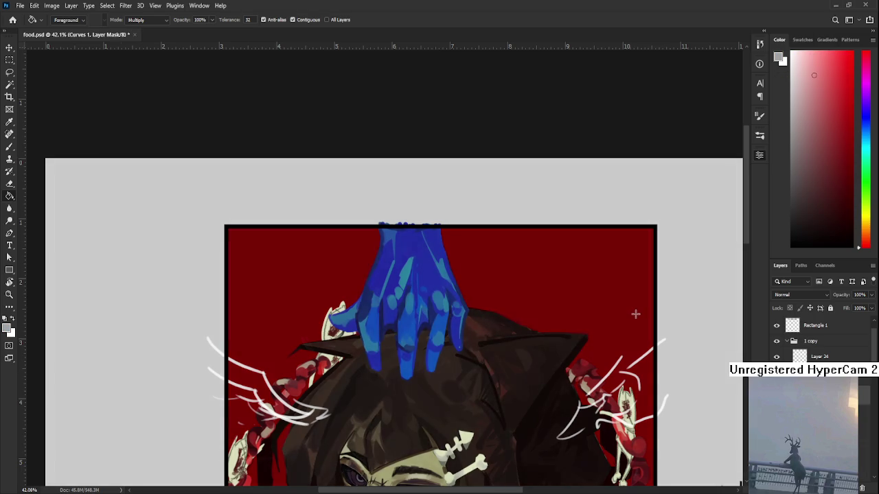
key("ctrl+z")
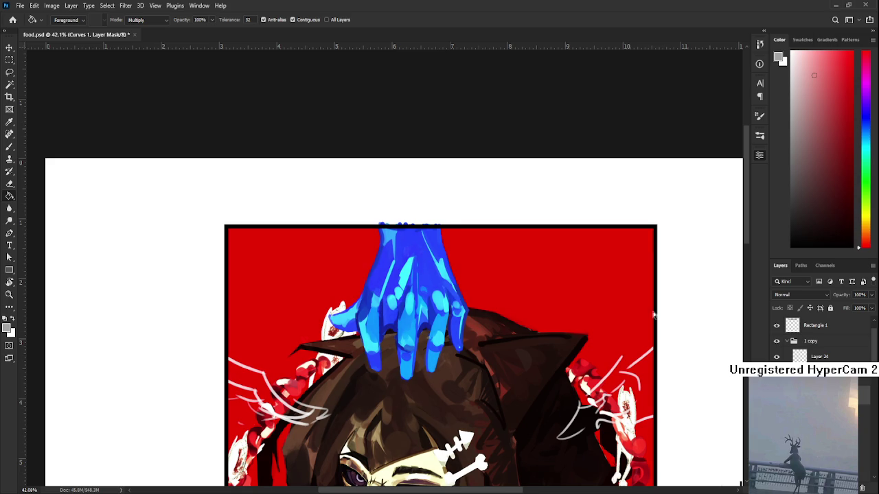
left_click(624, 308)
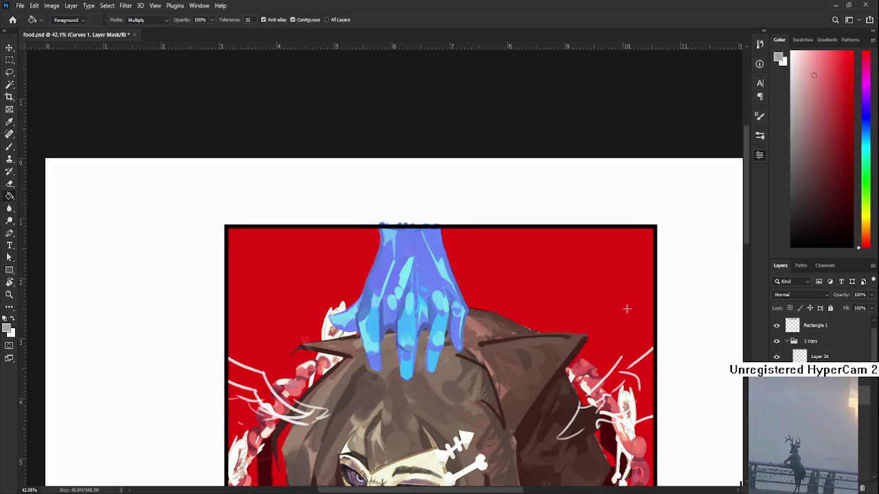
left_click(627, 310)
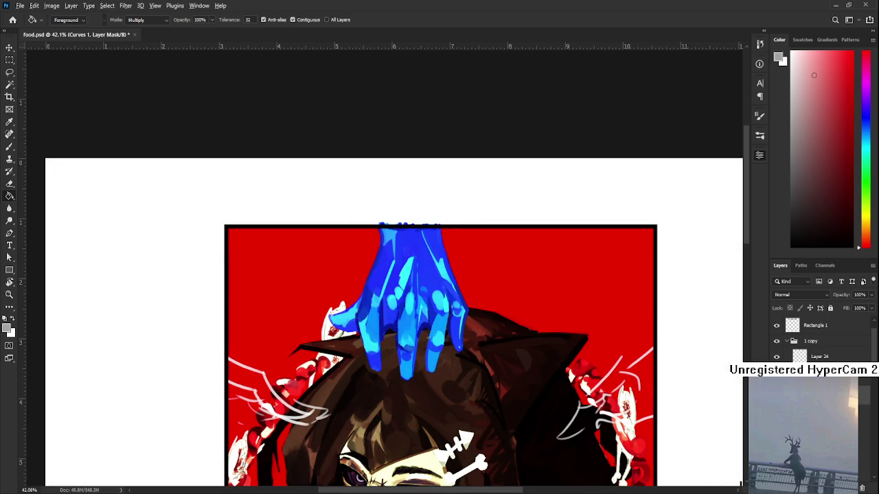
key("ctrl+z")
scroll(433, 319, "down", 3)
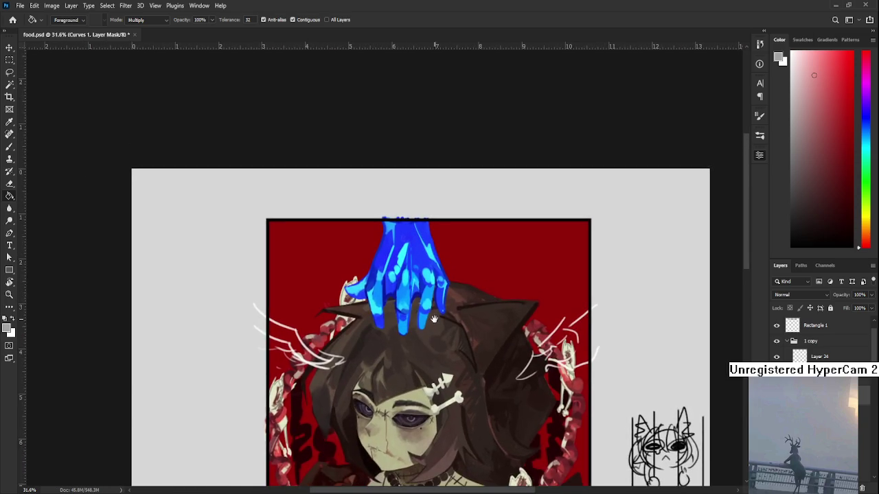
scroll(429, 302, "up", 2)
scroll(425, 300, "up", 1)
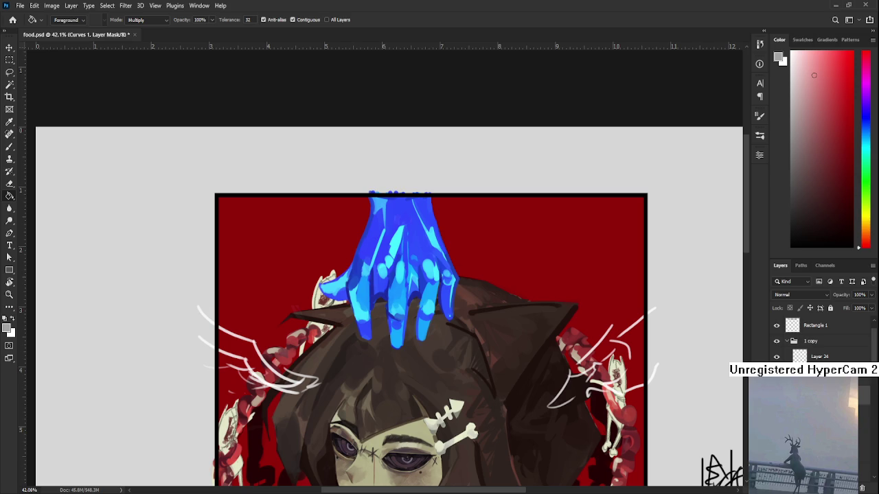
key("ctrl+z")
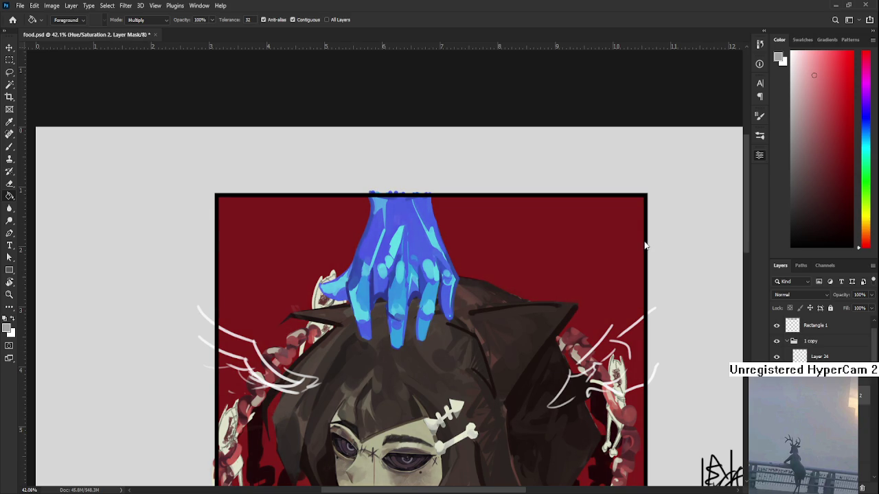
Step: Compare the darker and brighter hand fills, keeping the bright royal blue
scroll(500, 288, "down", 3)
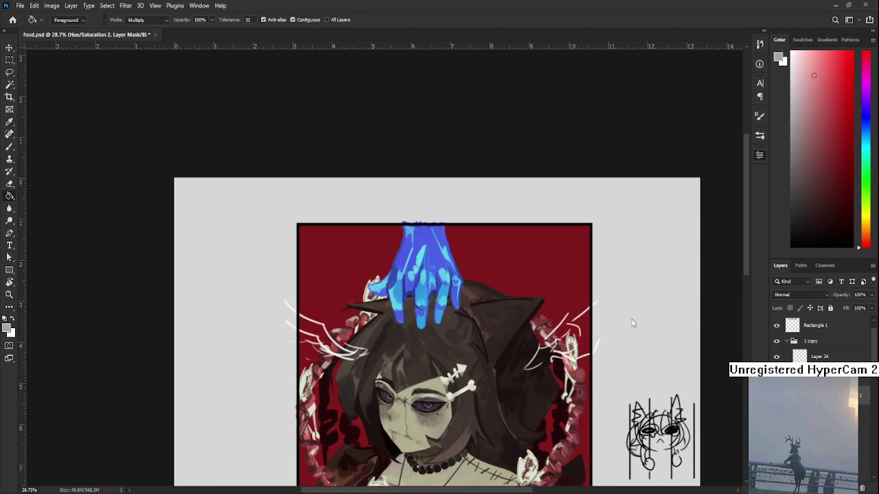
scroll(515, 324, "up", 2)
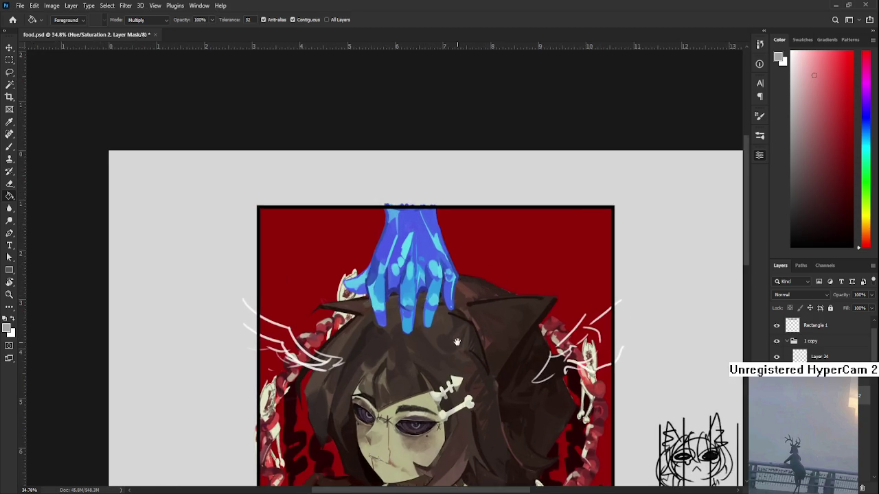
scroll(487, 313, "down", 1)
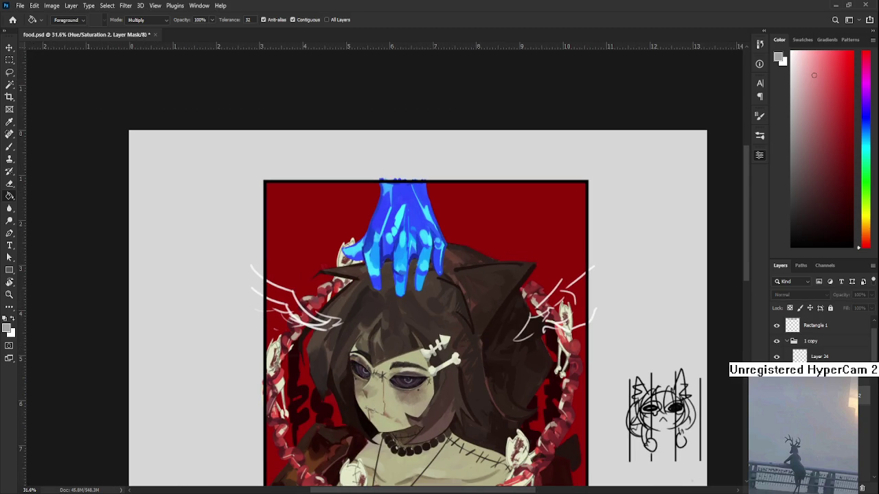
key("ctrl+z")
key("ctrl+shift+z")
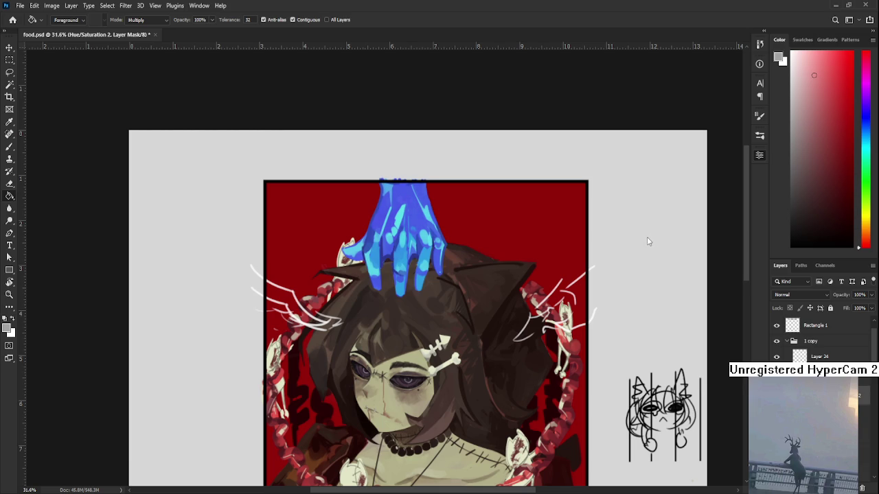
Step: Zoom and pan across the painting to review the whole artwork
scroll(456, 226, "up", 3)
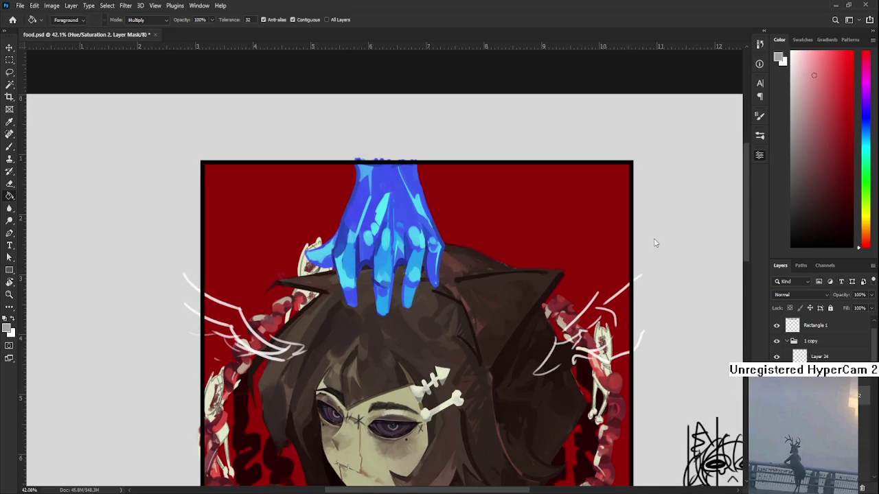
scroll(460, 280, "down", 3)
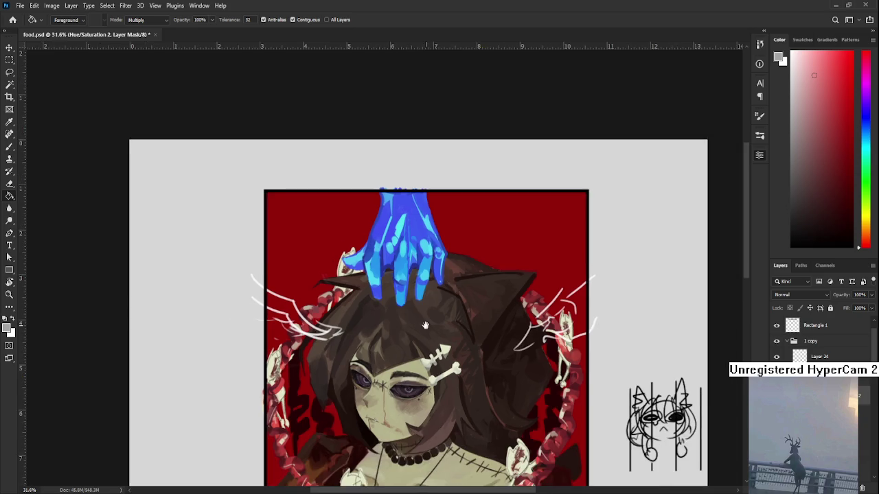
left_click_drag(425, 325, 408, 267)
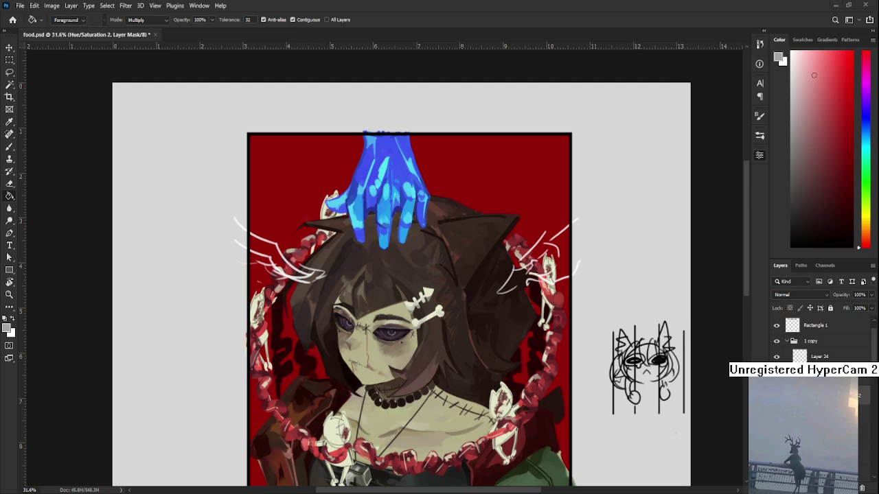
scroll(334, 206, "up", 1)
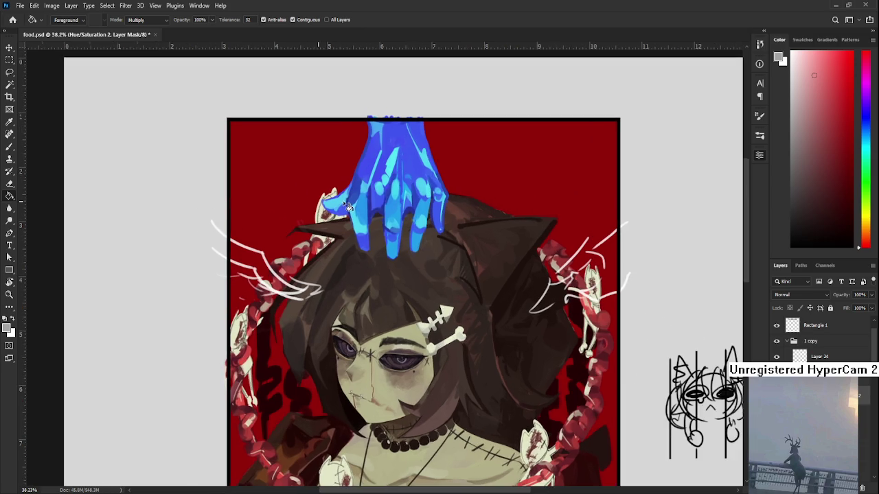
scroll(405, 220, "up", 2)
scroll(405, 226, "up", 3)
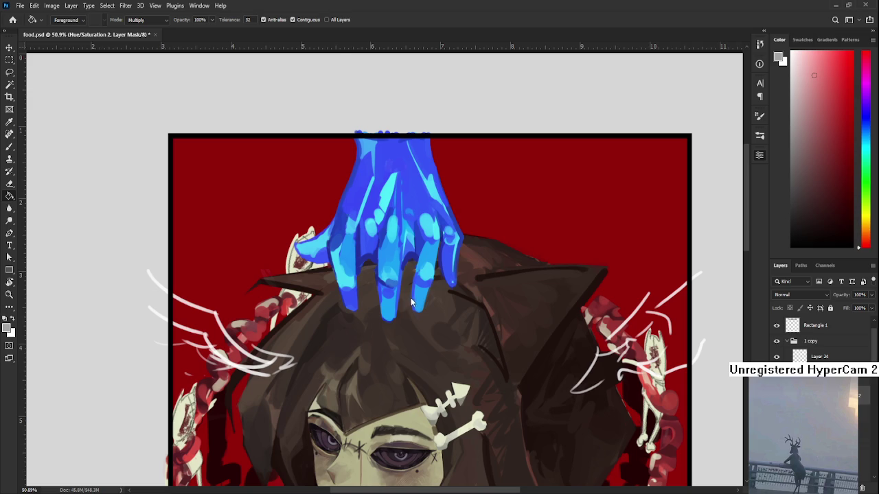
scroll(352, 296, "down", 5)
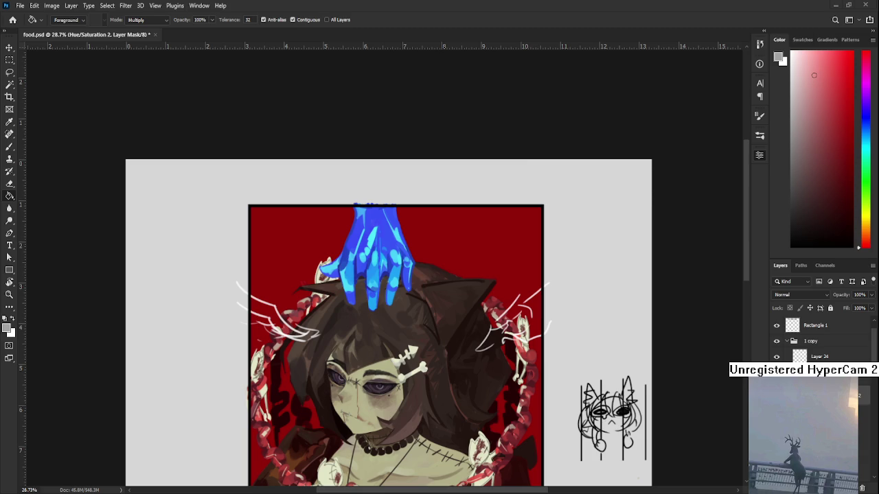
Step: Zoom in on the hand and target the Hue/Saturation 2 layer's image instead of its mask
scroll(391, 322, "up", 2)
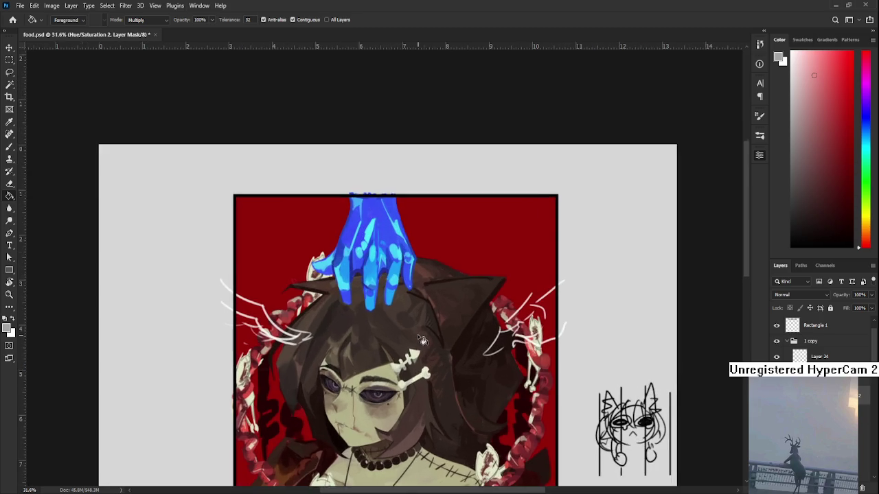
scroll(391, 322, "down", 2)
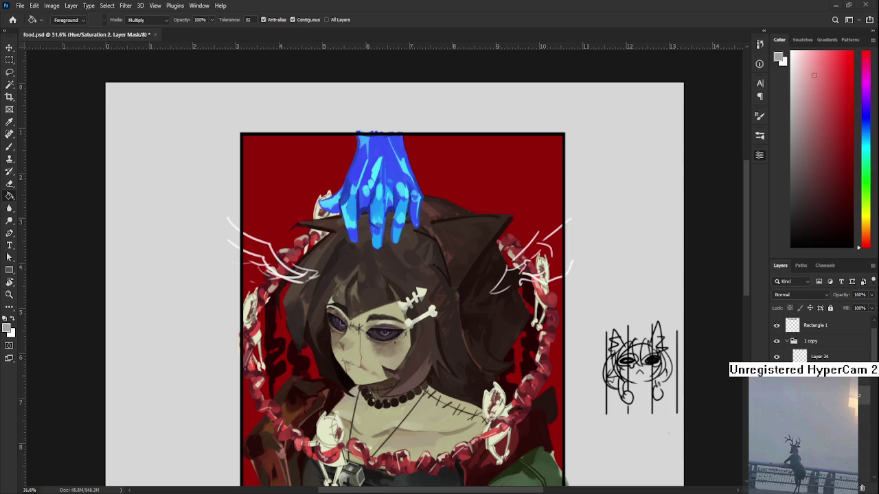
scroll(334, 148, "up", 5)
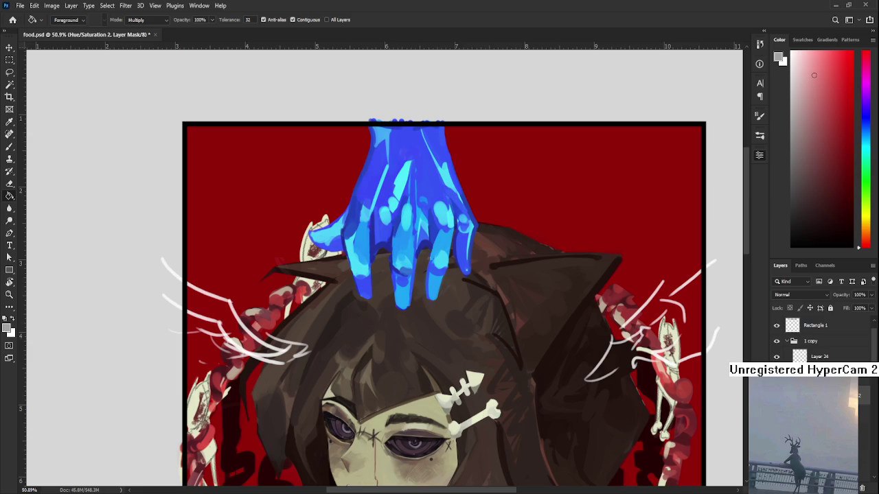
key("ctrl+2")
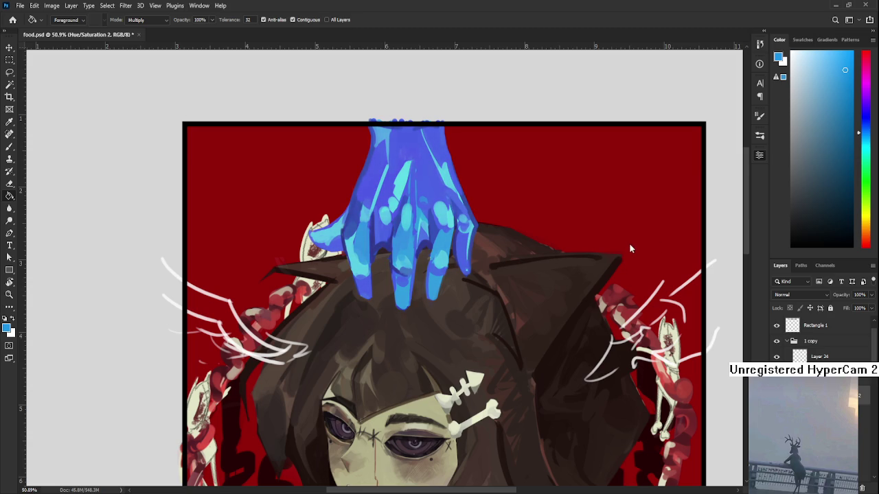
Step: Bring the top hand into view, hide it briefly to compare, and return to Hue/Saturation 2
scroll(476, 351, "down", 3)
scroll(476, 350, "down", 1)
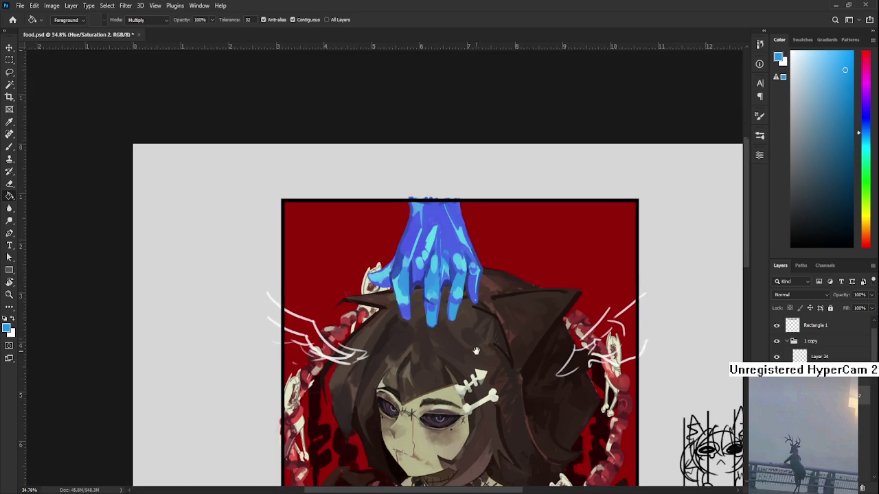
left_click_drag(476, 351, 476, 258)
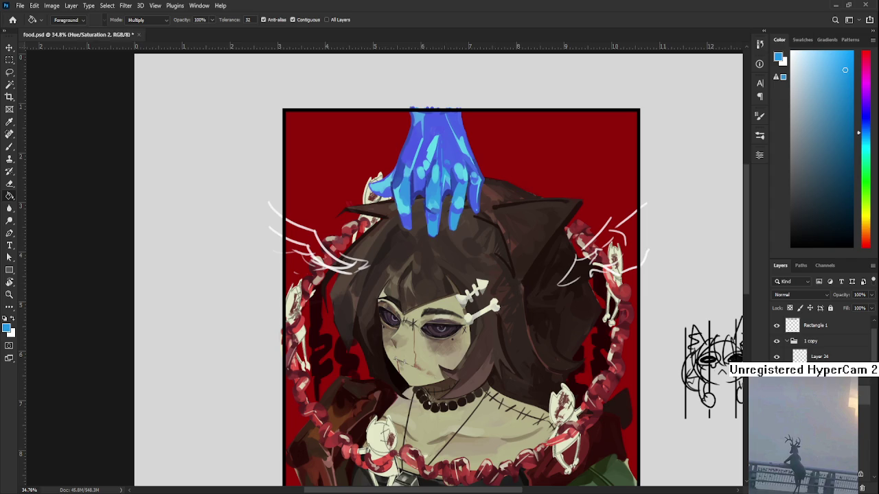
scroll(559, 359, "up", 3)
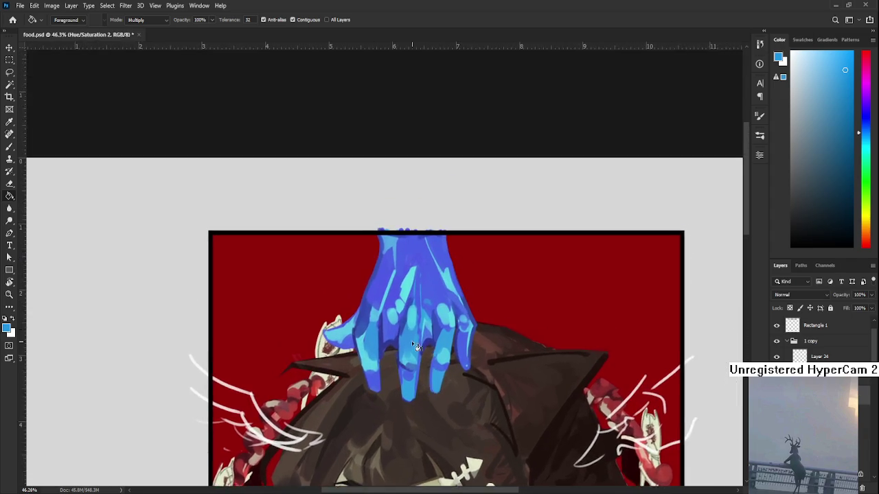
key("ctrl+comma")
key("ctrl+comma")
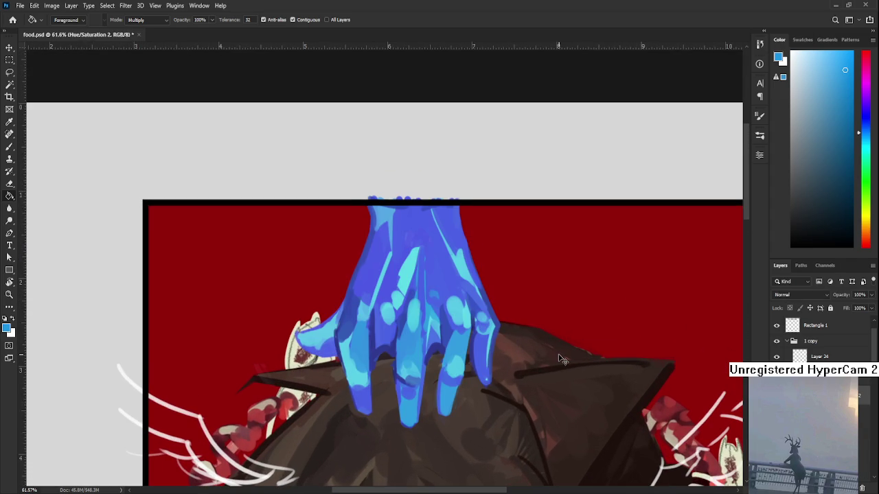
key("alt+comma")
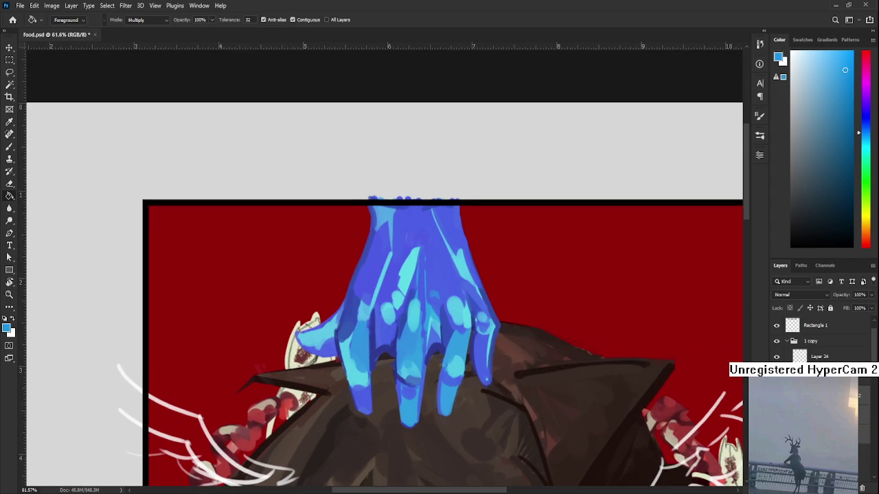
key("alt+period")
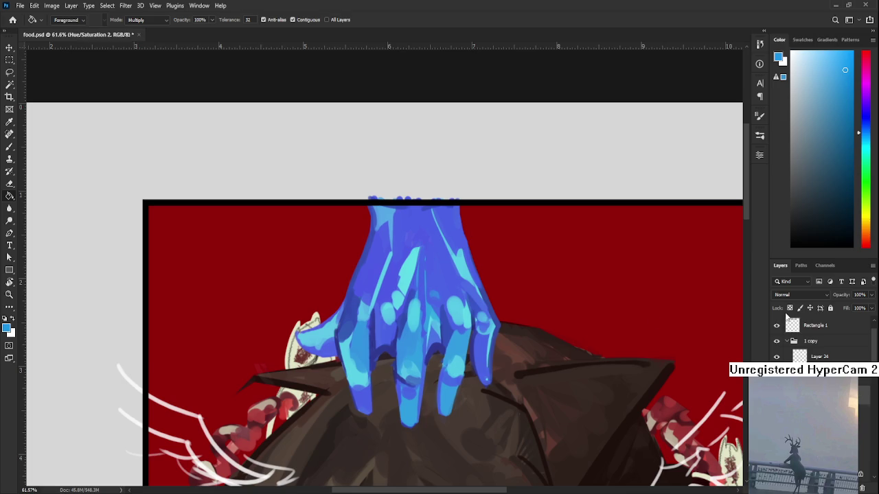
scroll(433, 311, "up", 2)
Step: With the Brush tool, pick a dull light green and try one stroke on the hand, then undo it
key("b")
left_click(449, 277, "alt")
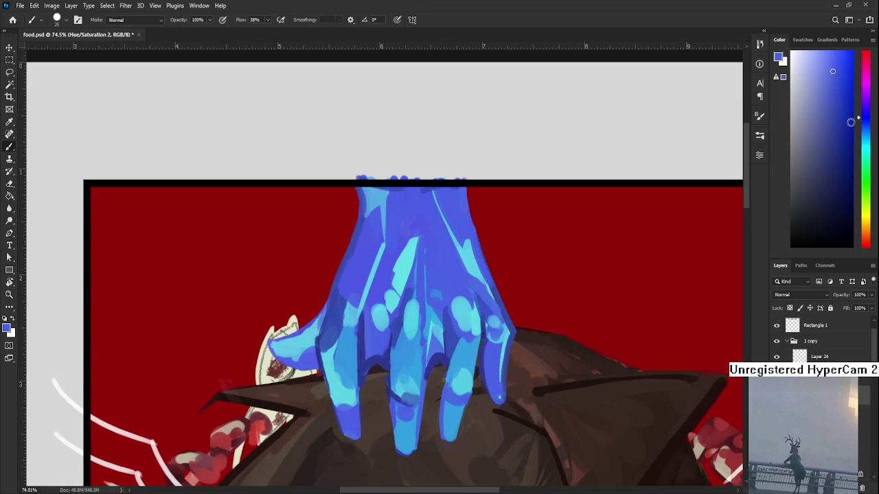
left_click_drag(868, 153, 868, 166)
left_click(815, 70)
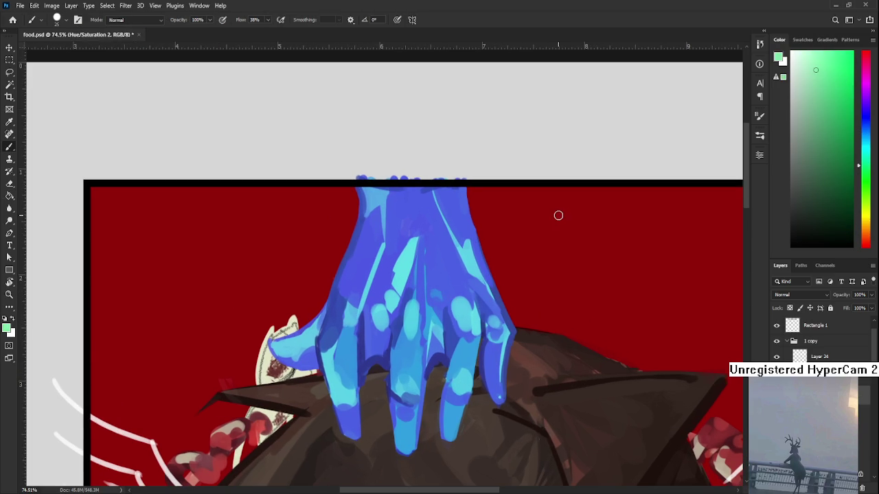
left_click_drag(557, 215, 528, 225)
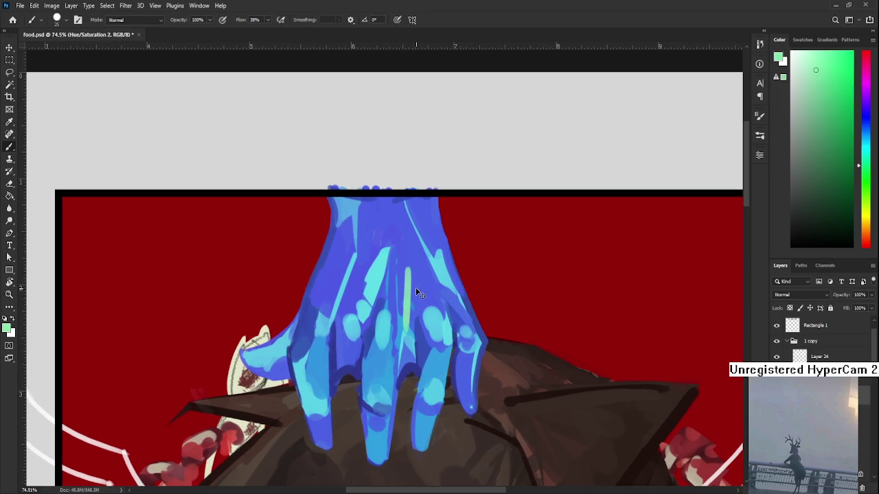
left_click(814, 106)
left_click_drag(404, 256, 403, 267)
key("ctrl+z")
Step: Test other green shades with vertical and looping strokes on the hand, undoing them
left_click(820, 131)
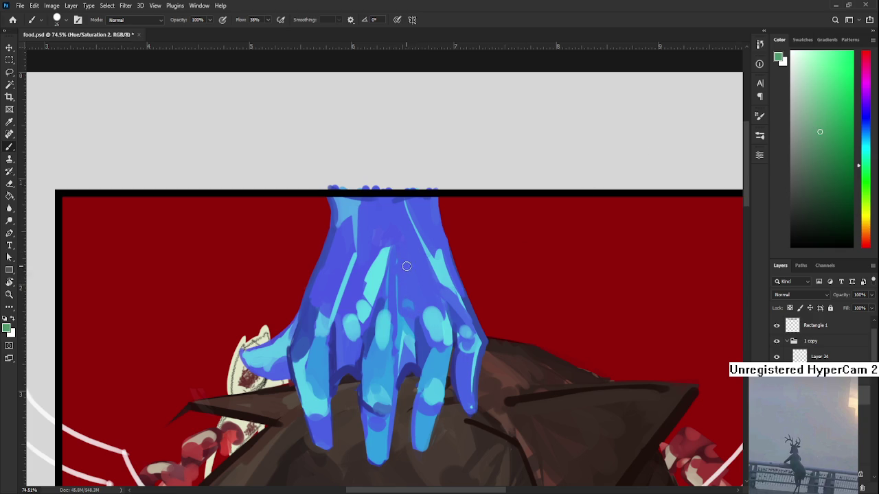
left_click_drag(404, 261, 402, 322)
key("ctrl+z")
left_click(810, 117)
left_click(808, 112)
left_click(867, 173)
mouse_move(395, 261)
left_mouse_down()
mouse_move(394, 322)
mouse_move(415, 249)
mouse_move(431, 312)
left_mouse_up()
key("ctrl+z")
Step: Try horizontal and vertical strokes in a lighter green across the hand, undoing each
scroll(442, 317, "down", 3)
scroll(481, 329, "up", 1)
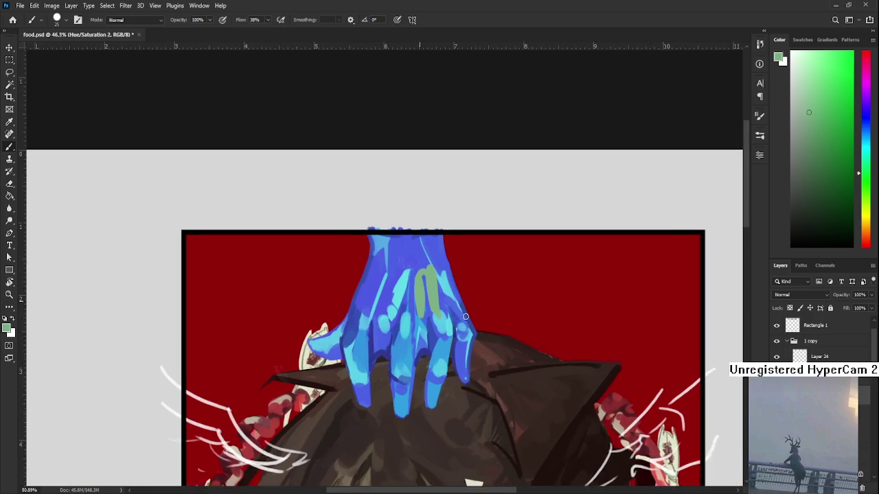
scroll(521, 340, "up", 1)
key("ctrl+z")
mouse_move(310, 308)
left_mouse_down()
mouse_move(568, 289)
mouse_move(663, 256)
left_mouse_up()
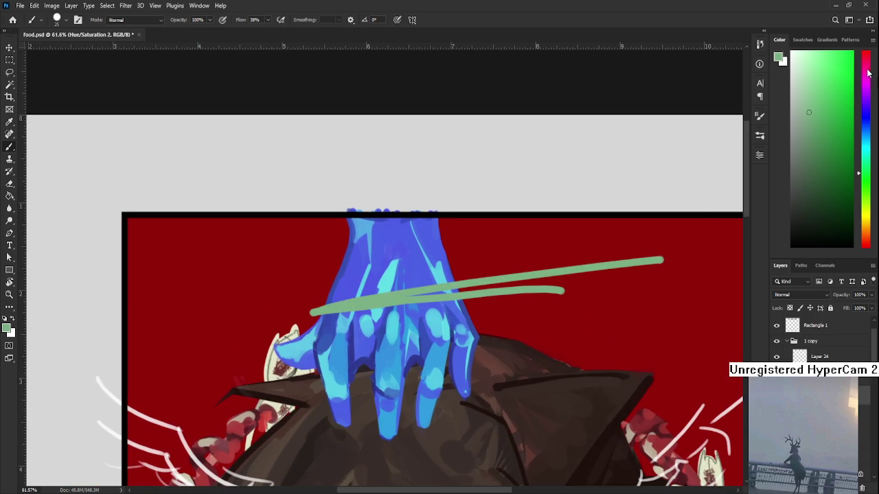
key("ctrl+z")
key("ctrl+z")
left_click(827, 95)
left_click_drag(416, 220, 412, 336)
key("ctrl+z")
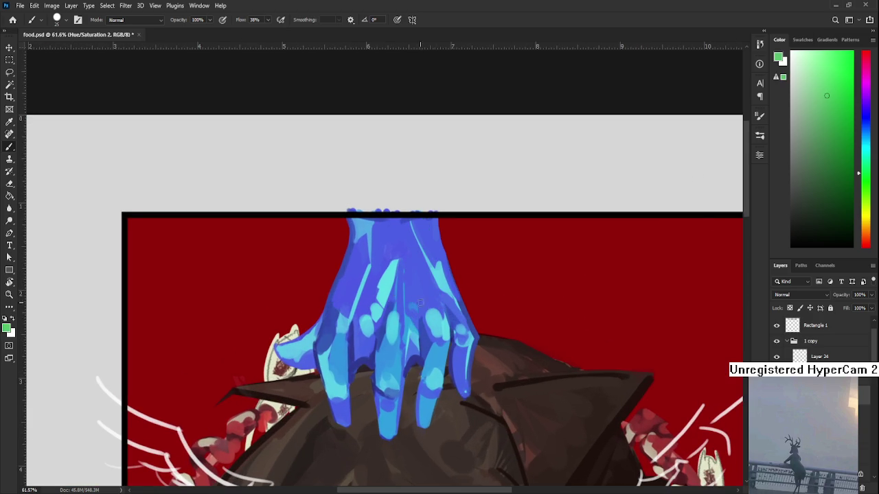
Step: Nudge the hue toward yellow and refine the light green brush colour
scroll(408, 298, "up", 1)
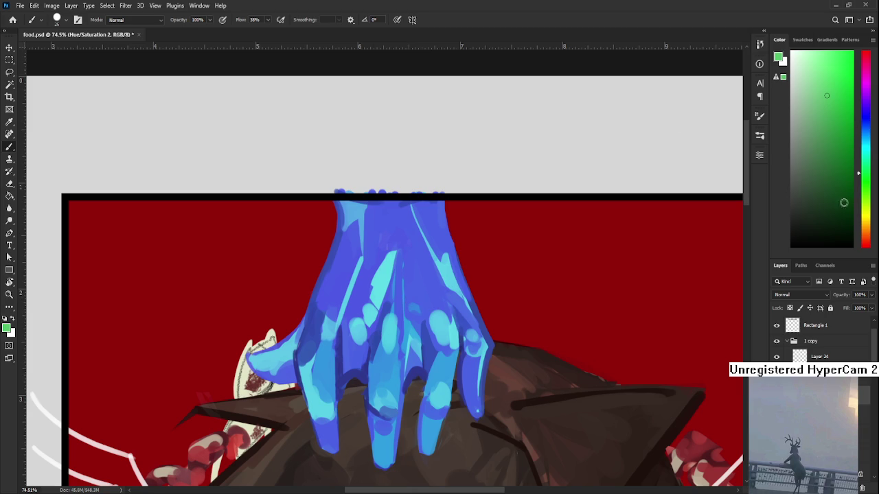
left_click(866, 169)
left_click_drag(866, 171, 867, 166)
left_click_drag(817, 99, 817, 91)
Step: Enlarge the brush and sample several teal and blue tones from the hand
scroll(390, 385, "down", 2)
scroll(381, 316, "up", 1)
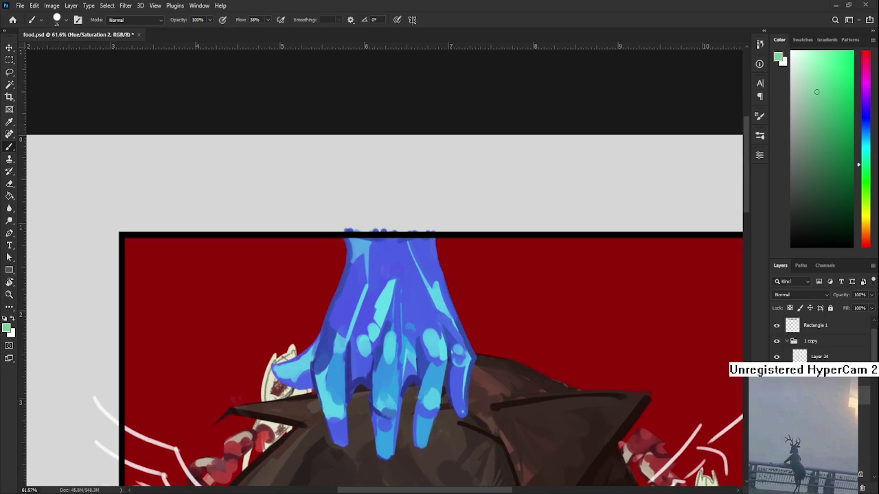
left_click_drag(409, 310, 381, 337)
key("bracketright")
key("bracketright")
key("bracketright")
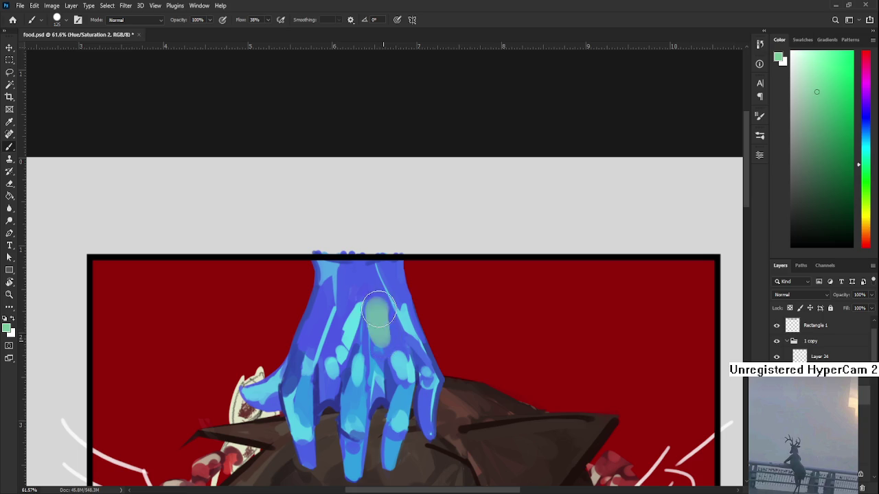
left_click(382, 305, "alt")
left_click(383, 326, "alt")
left_click(330, 294, "alt")
left_click(318, 333, "alt")
left_click(361, 288, "alt")
left_click(373, 301, "alt")
left_click(366, 291, "alt")
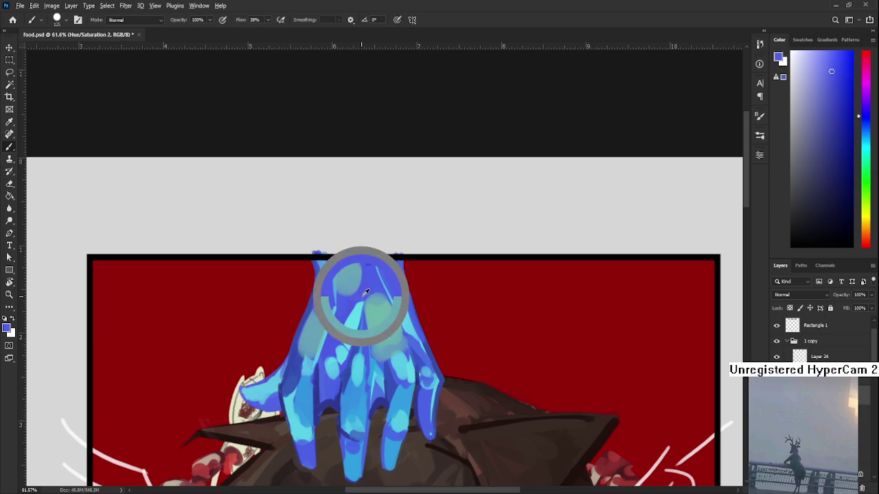
left_click(354, 278, "alt")
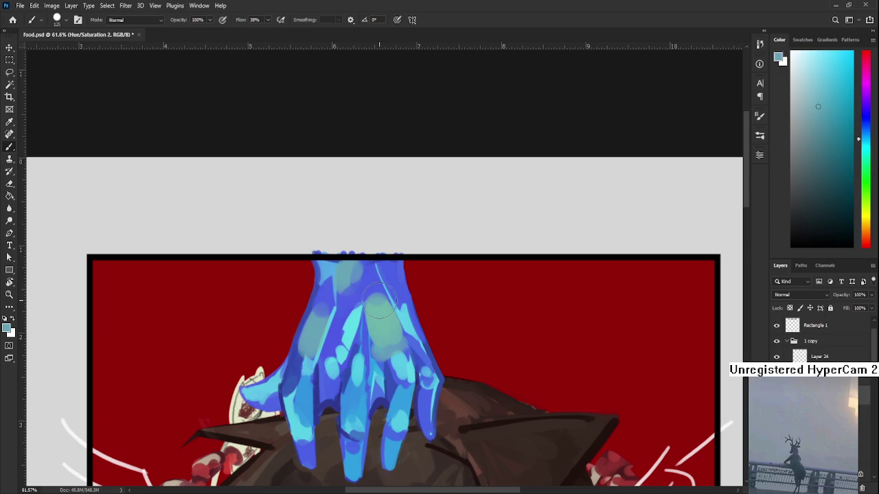
Step: Sample the teal patch, lighten it, and paint over the green patch on the hand
scroll(379, 302, "down", 2)
scroll(380, 302, "down", 1)
scroll(428, 353, "up", 1)
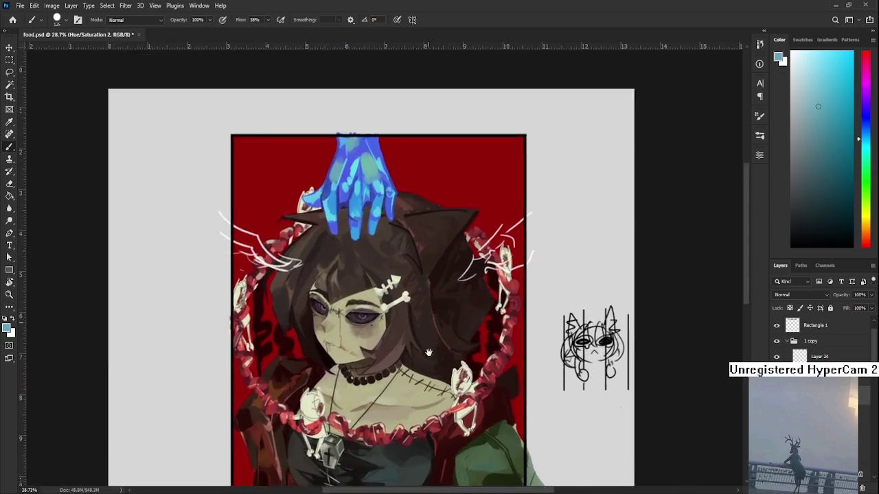
scroll(427, 352, "up", 1)
scroll(428, 352, "up", 1)
left_click(378, 271, "alt")
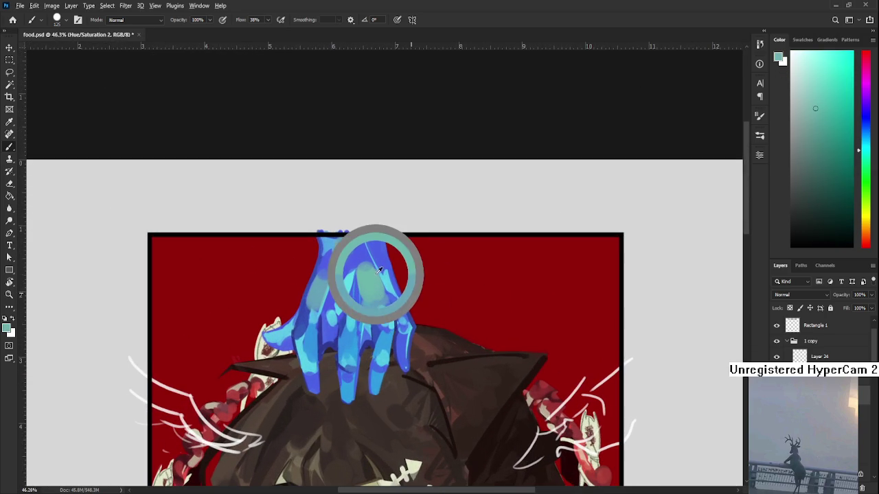
left_click(818, 90)
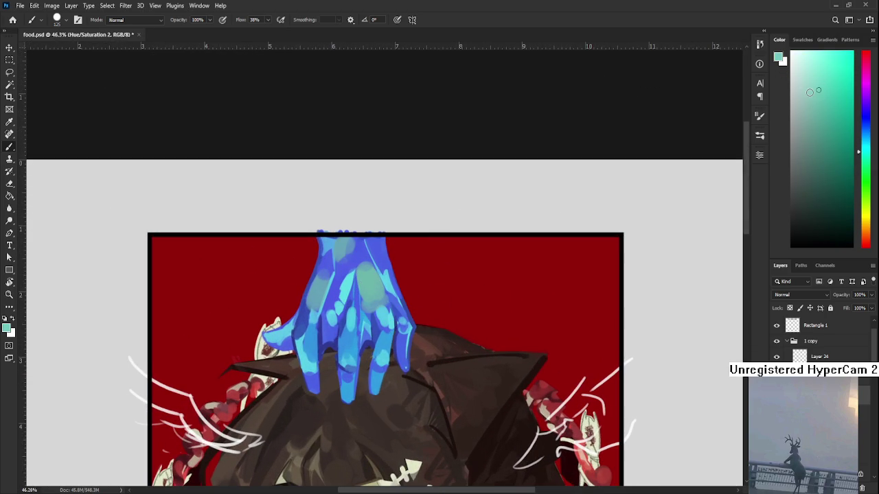
mouse_move(376, 272)
left_mouse_down()
mouse_move(373, 283)
mouse_move(312, 305)
left_mouse_up()
left_click(370, 280, "alt")
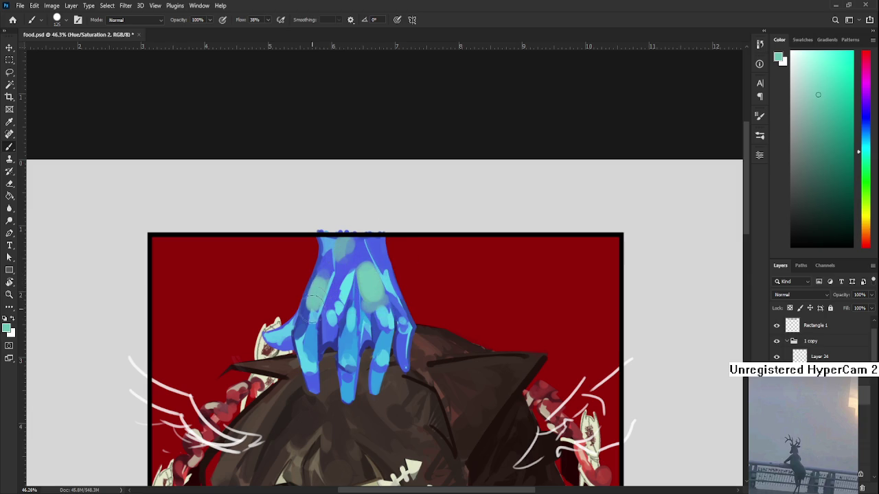
Step: Compare teal and blue tones sampled from the top of the hand, settling on blue
left_click(353, 253, "alt")
left_click(343, 245, "alt")
left_click(356, 256, "alt")
left_click(342, 245, "alt")
left_click(359, 254, "alt")
left_click(352, 241, "alt")
left_click(358, 256, "alt")
left_click(341, 247, "alt")
left_click(350, 260, "alt")
left_click(350, 246, "alt")
left_click(363, 256, "alt")
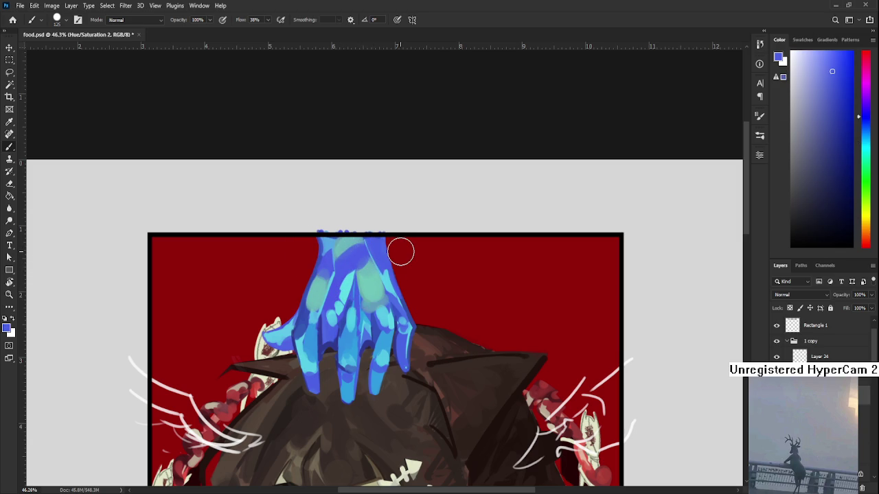
Step: Centre the hand and paint light-blue highlights on the fingers, sampling nearby blues
left_click_drag(401, 251, 359, 290)
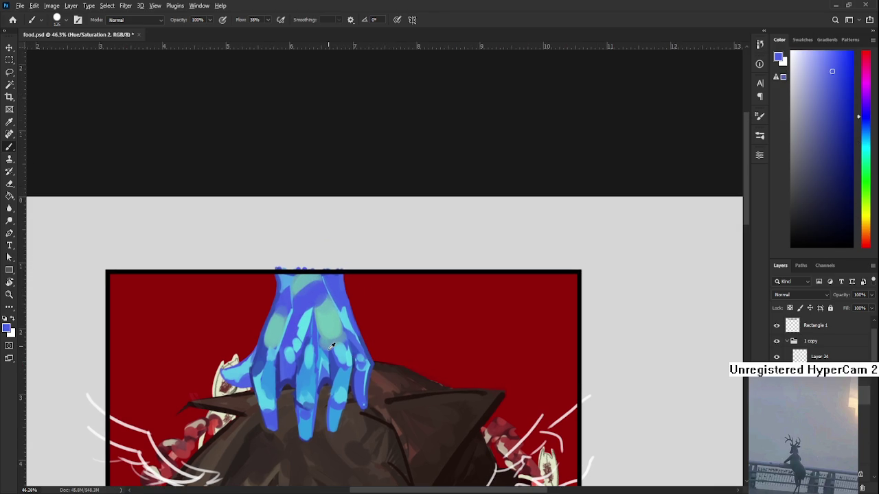
left_click(319, 333, "alt")
left_click_drag(320, 333, 320, 341)
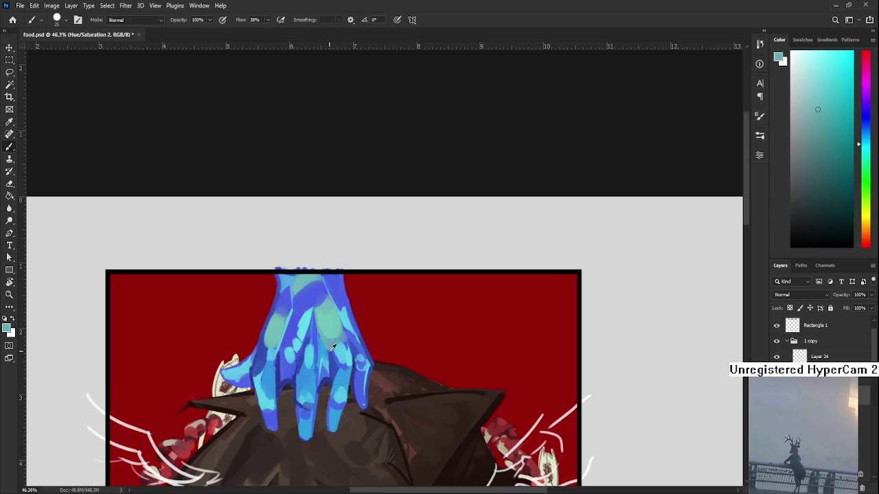
left_click(335, 352, "alt")
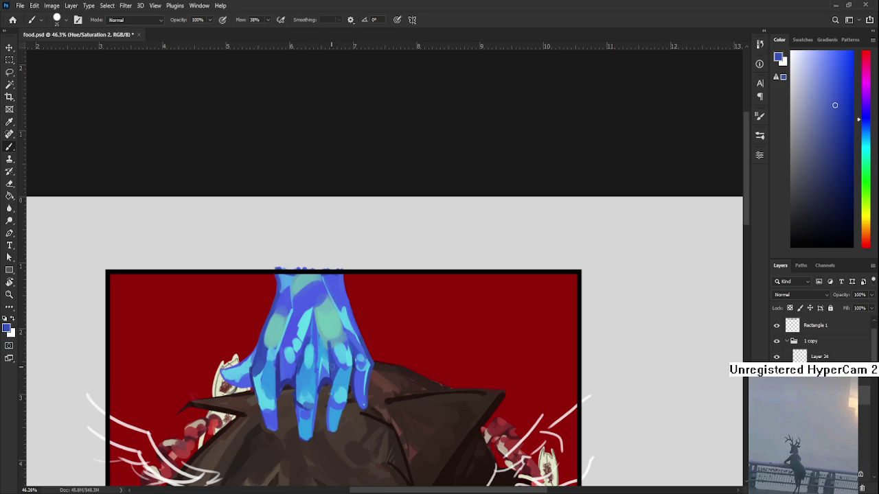
left_click(337, 335, "alt")
left_click(339, 341, "alt")
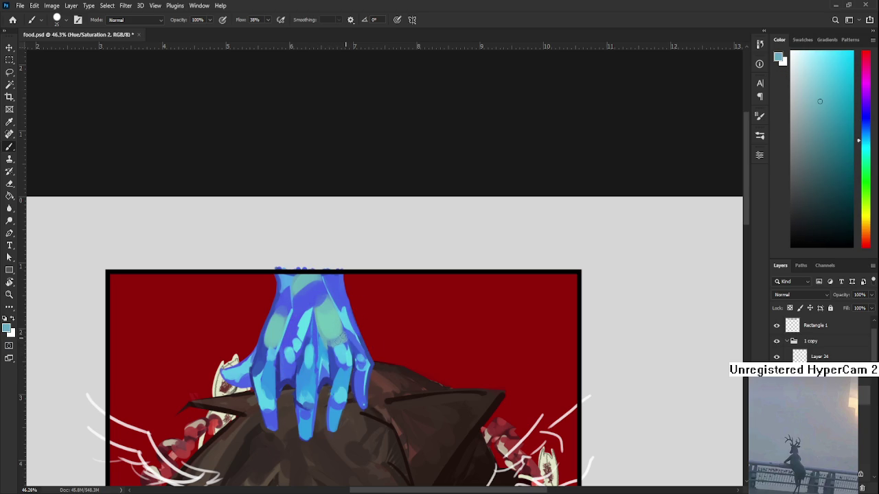
left_click(345, 336, "alt")
left_click(343, 340, "alt")
Step: Sample lighter and darker saturated blues from the fingers
left_click(333, 352, "alt")
left_click(337, 349, "alt")
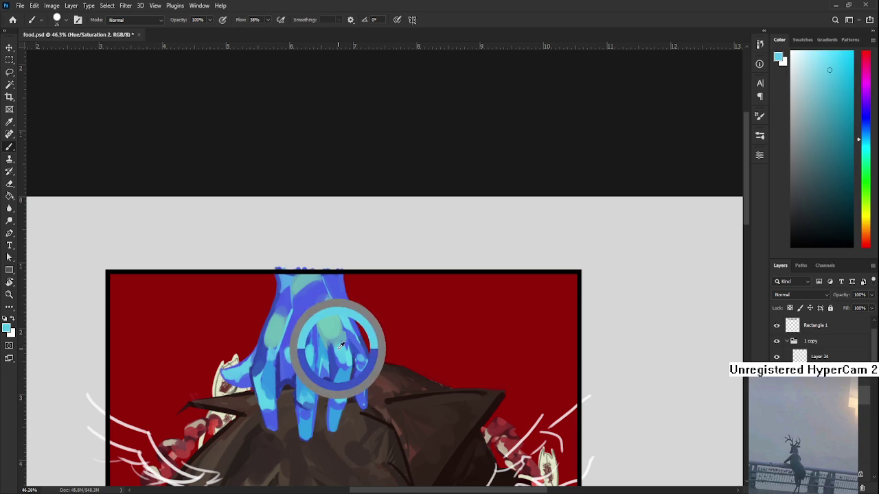
left_click(334, 353, "alt")
left_click(334, 343, "alt")
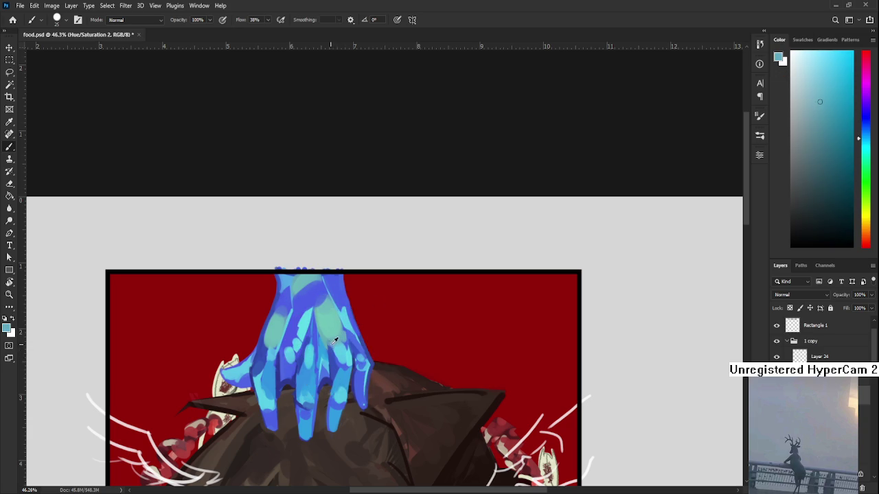
left_click(330, 351, "alt")
left_click(331, 349, "alt")
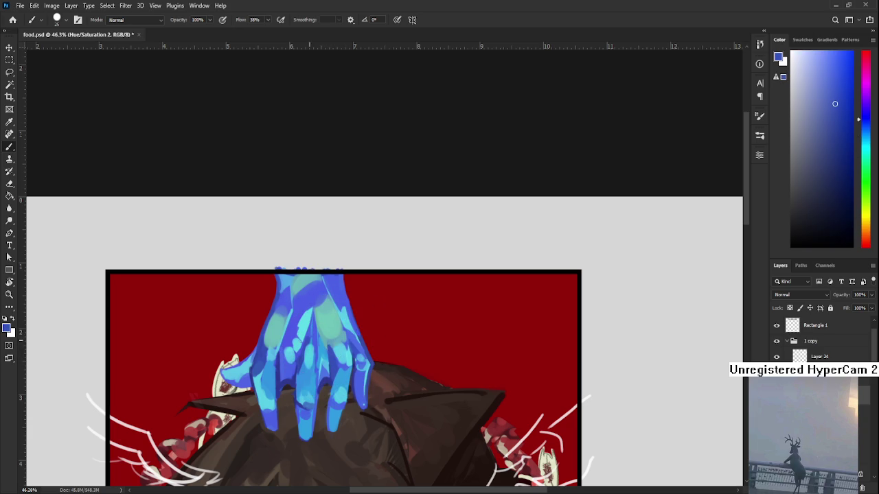
Step: Sample light teal and medium blues from the hand's left side
left_click(274, 343, "alt")
left_click(279, 310, "alt")
left_click(272, 313, "alt")
left_click(264, 336, "alt")
left_click(265, 337, "alt")
left_click(287, 311, "alt")
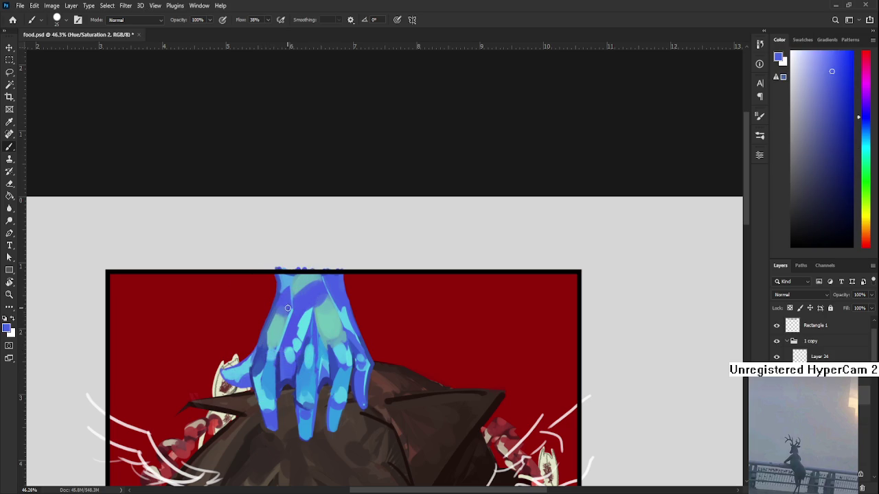
left_click(269, 317, "alt")
left_click(288, 310, "alt")
left_click(288, 313, "alt")
scroll(292, 292, "down", 3)
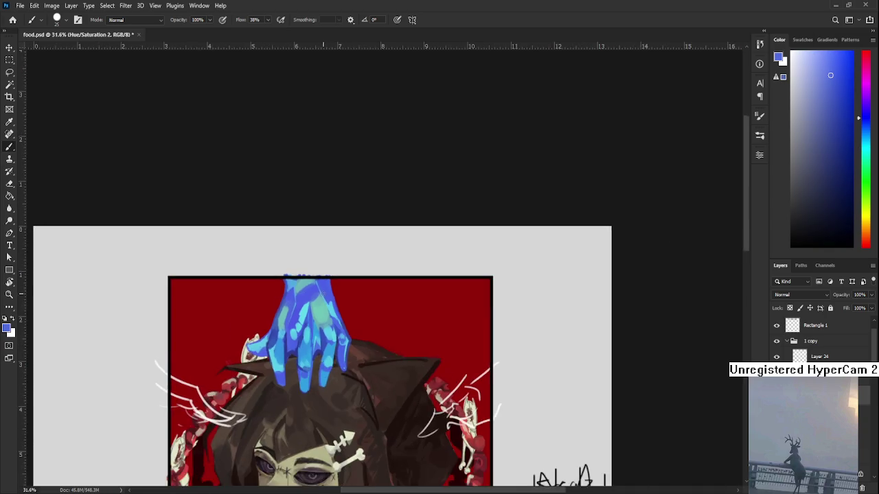
scroll(334, 288, "up", 4)
left_click_drag(332, 292, 349, 295)
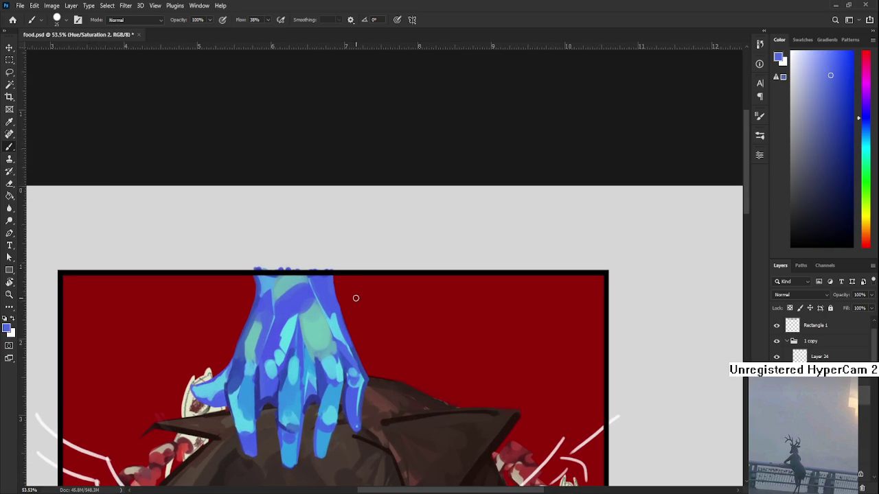
left_click(289, 311, "alt")
key("bracketright")
key("bracketright")
key("bracketright")
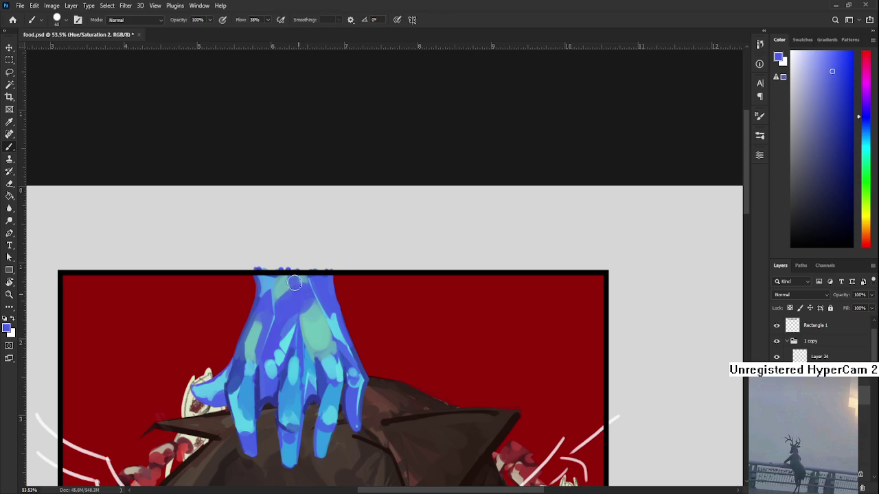
left_click(337, 345, "alt")
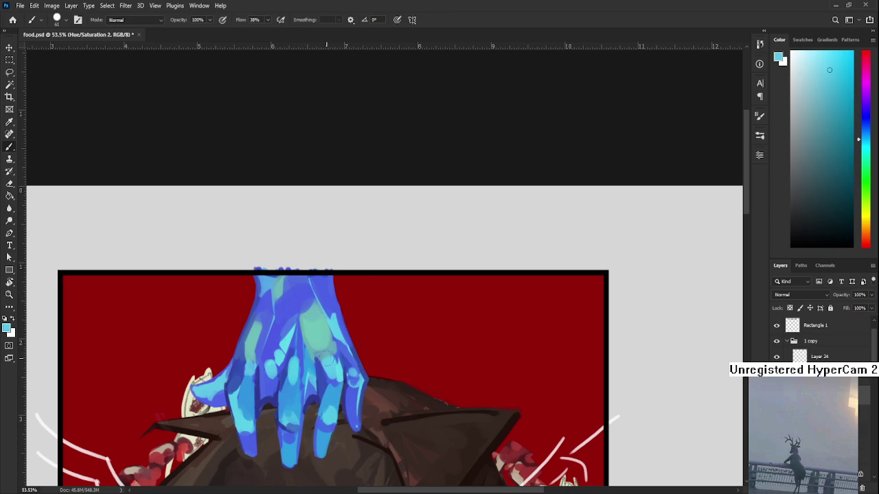
key("ctrl+0")
scroll(369, 339, "up", 3)
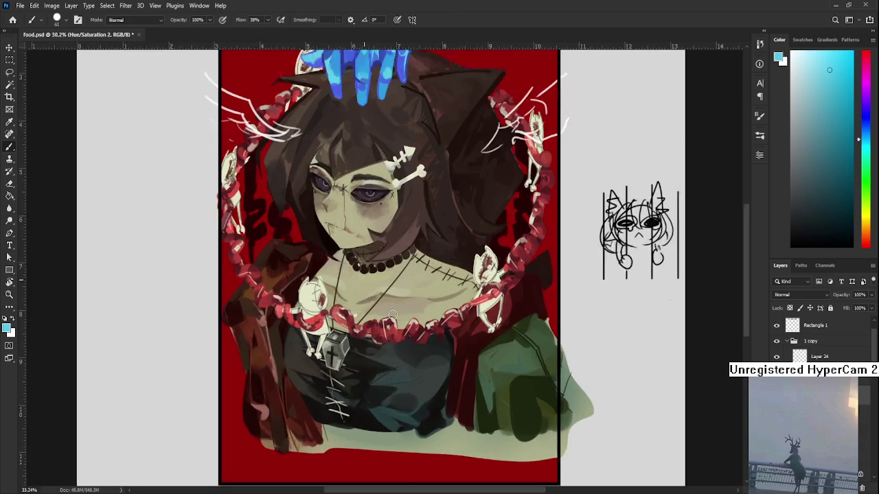
scroll(384, 370, "up", 5)
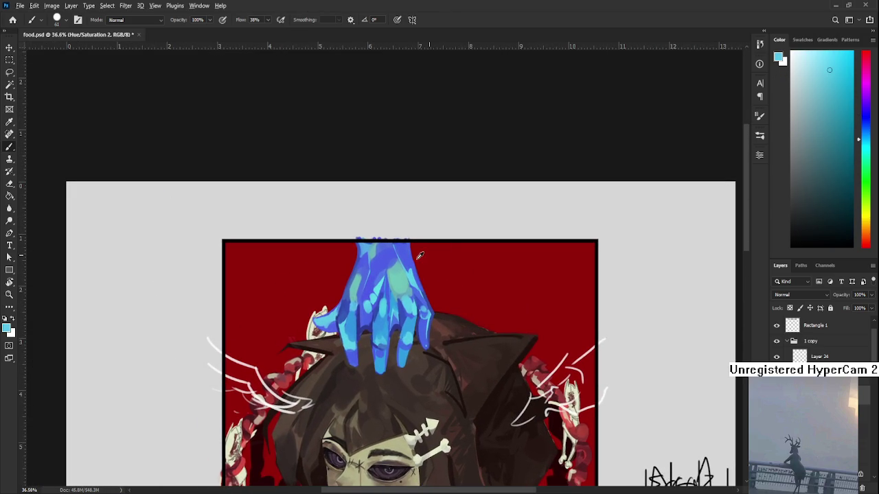
left_click(383, 265, "alt")
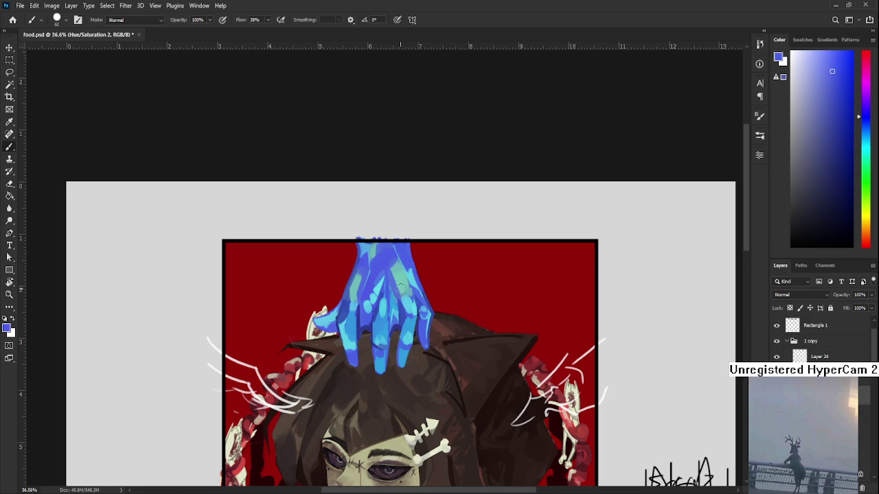
left_click(391, 274, "alt")
left_click(401, 262, "alt")
left_click(402, 273, "alt")
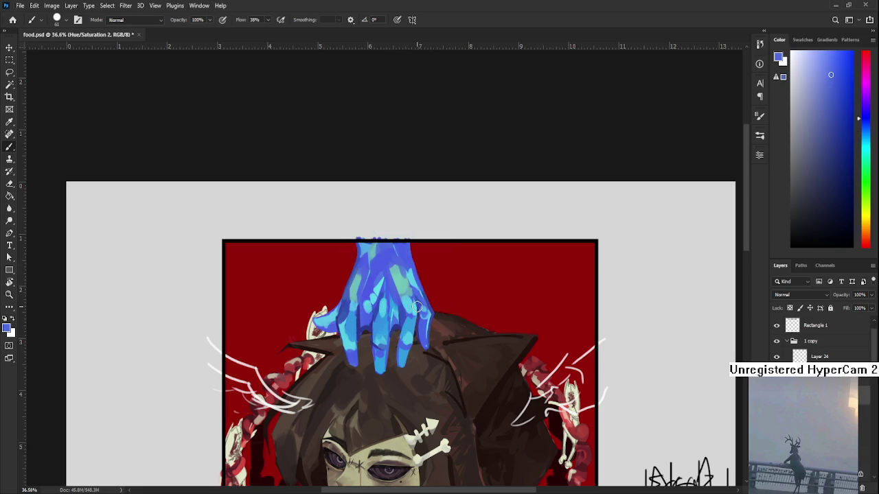
scroll(417, 305, "down", 1)
scroll(422, 302, "down", 1)
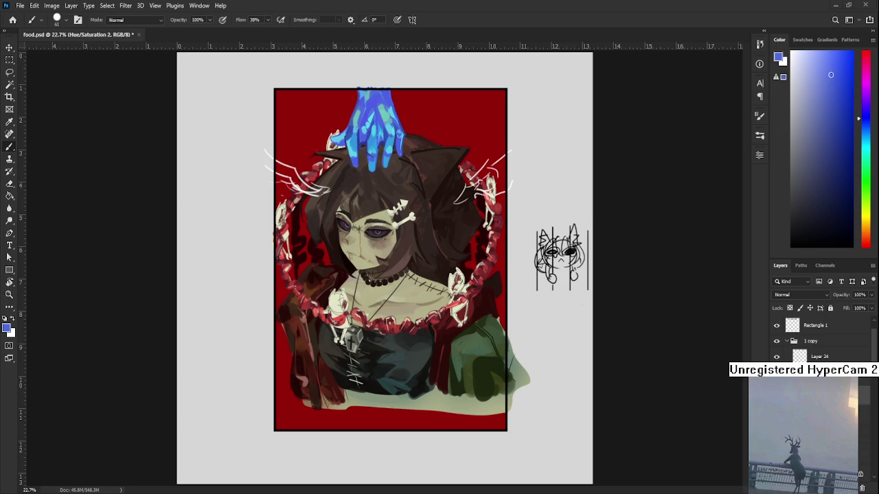
scroll(381, 300, "up", 2)
scroll(386, 332, "up", 1)
scroll(385, 332, "up", 2)
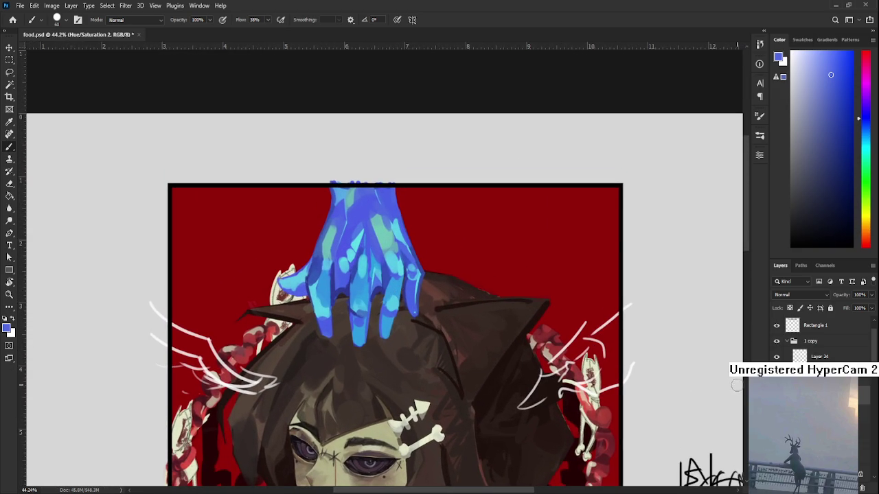
Step: Undo back to the second hand's flat blue fill and add a new shading layer
key("ctrl+z")
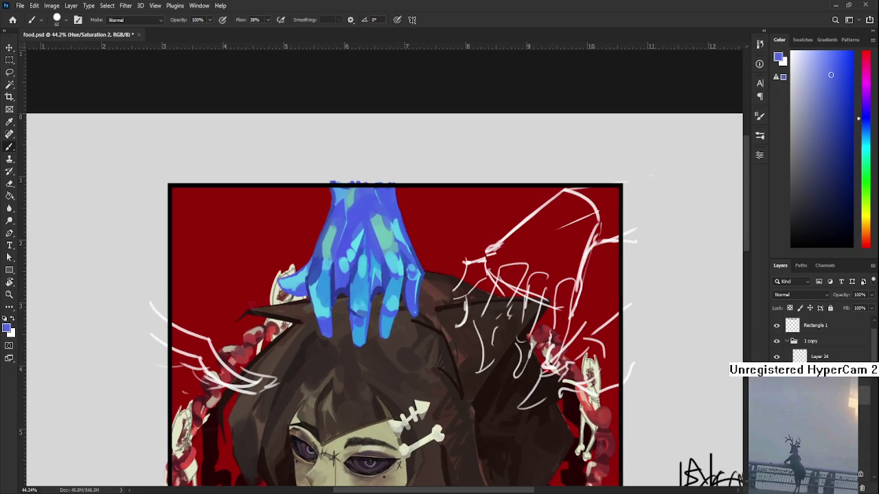
key("ctrl+z")
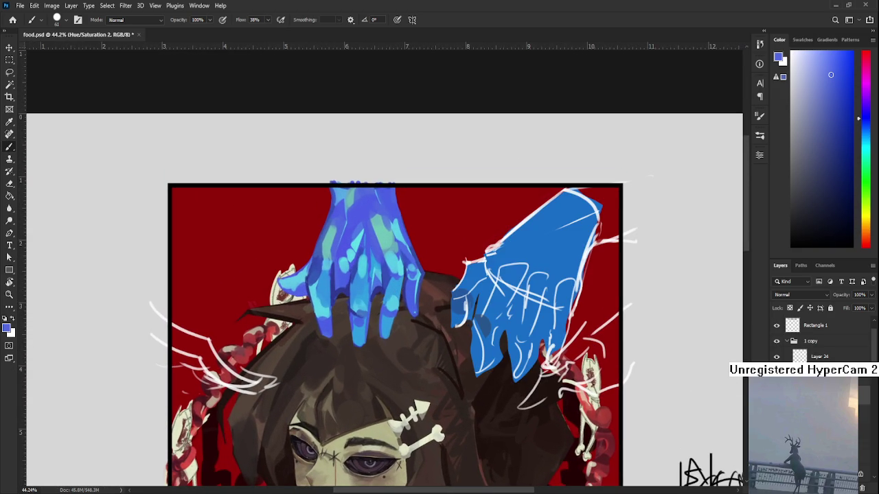
key("ctrl+z")
left_click(851, 480)
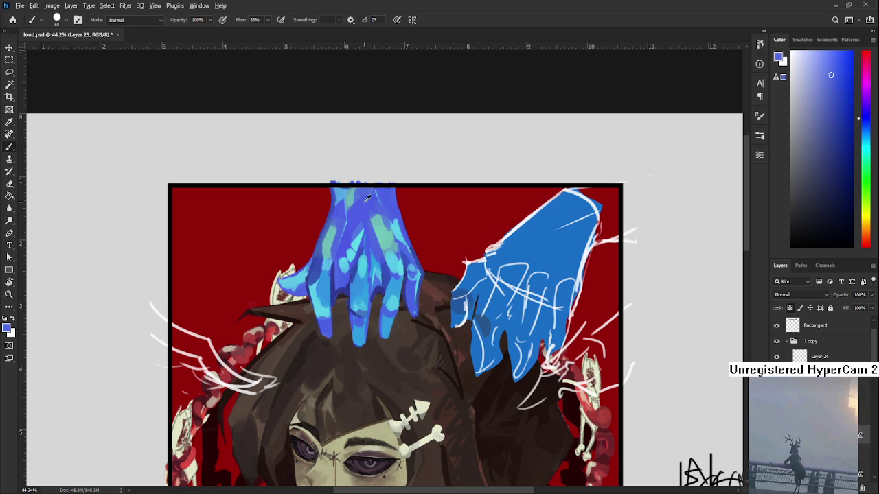
Step: Paint sky blue over the second hand with a large brush and save the document
left_click(328, 285, "alt")
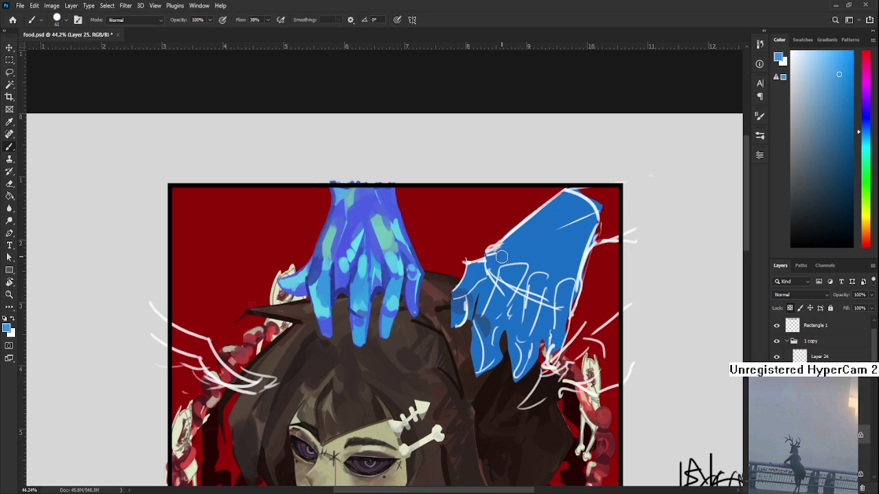
key("bracketright")
key("bracketright")
key("bracketright")
left_click_drag(481, 384, 556, 381)
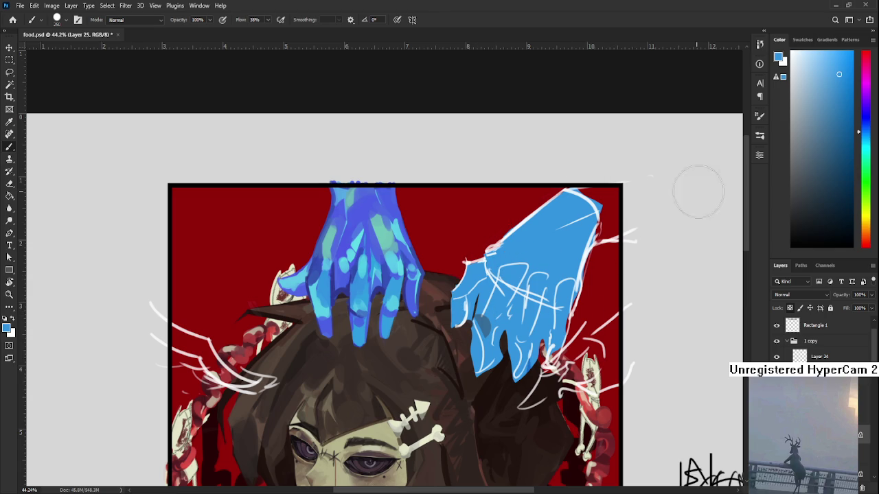
key("ctrl+s")
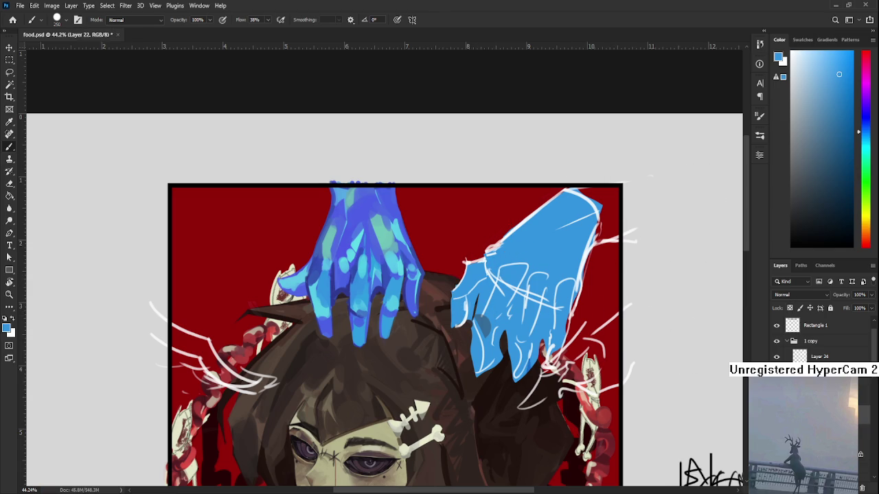
Step: Sample a deeper violet-blue from the left hand and reduce the brush size
left_click_drag(531, 321, 485, 321)
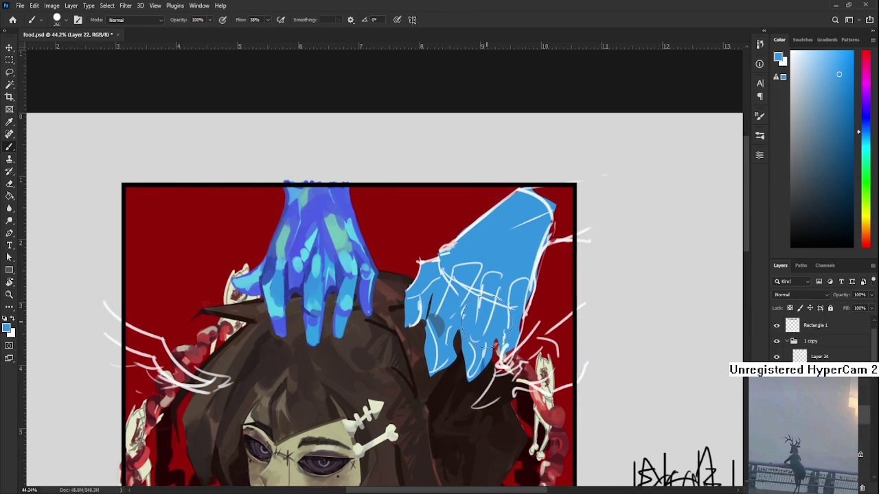
left_click_drag(446, 236, 438, 299)
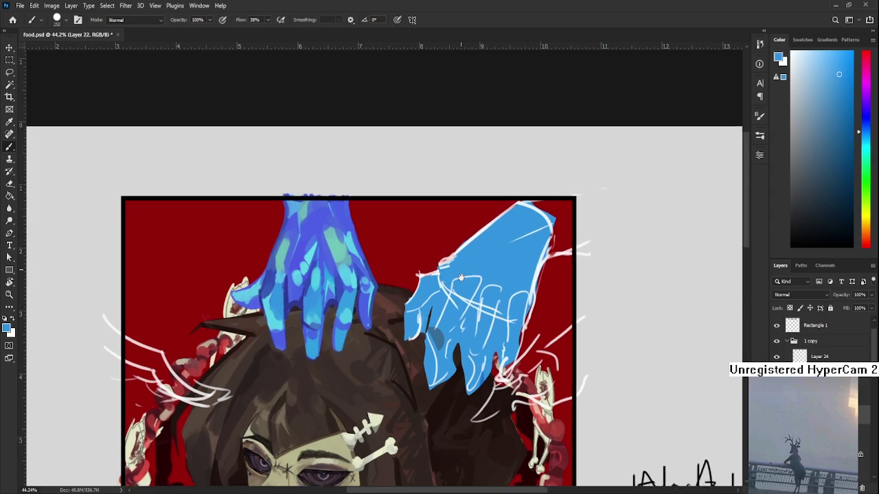
left_click(303, 272, "alt")
mouse_move(408, 335)
left_mouse_down()
mouse_move(403, 357)
mouse_move(372, 346)
left_mouse_up()
left_click(244, 371, "alt")
key("bracketleft")
key("bracketleft")
key("bracketleft")
key("bracketleft")
key("bracketleft")
key("bracketleft")
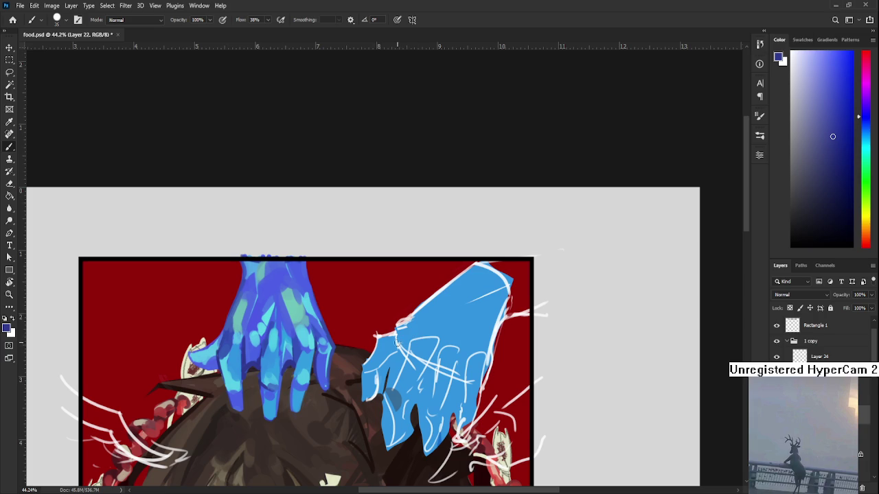
Step: Try a dark blue shadow stroke down the right hand several times, undoing each attempt
left_click_drag(405, 338, 389, 392)
key("ctrl+z")
left_click_drag(405, 337, 390, 396)
key("ctrl+z")
left_click_drag(405, 333, 383, 398)
key("ctrl+z")
mouse_move(407, 364)
left_mouse_down()
mouse_move(398, 372)
mouse_move(407, 341)
left_mouse_up()
key("ctrl+z")
key("ctrl+z")
left_click(423, 325, "alt")
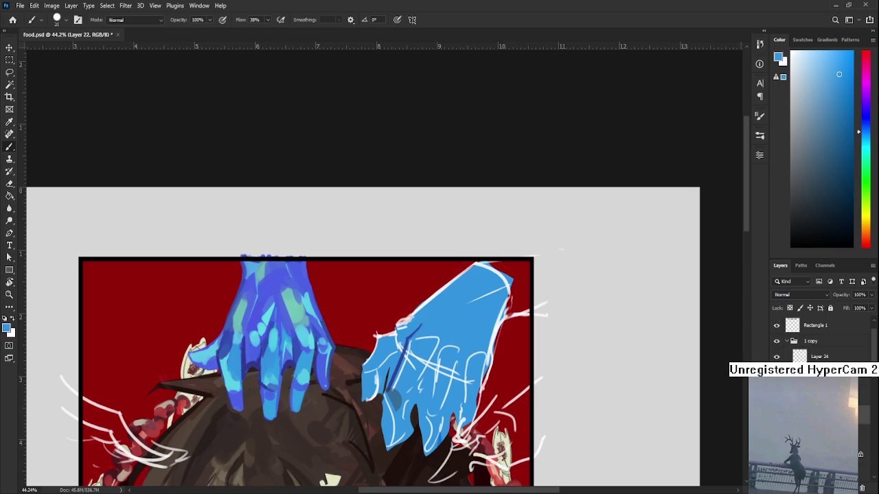
Step: Pan the view up and left over the two blue hands
left_click_drag(377, 349, 342, 309)
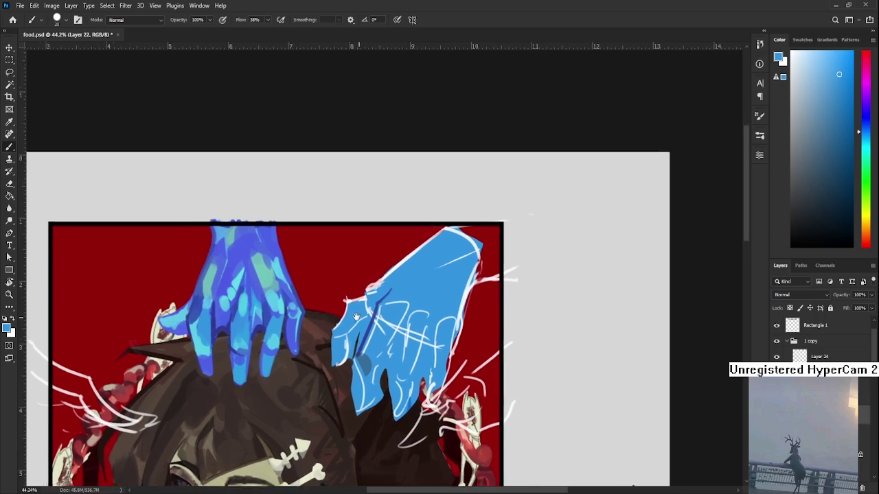
Step: Try dark blue shadow strokes down the second hand's left edge, undoing each attempt
left_click(375, 296, "alt")
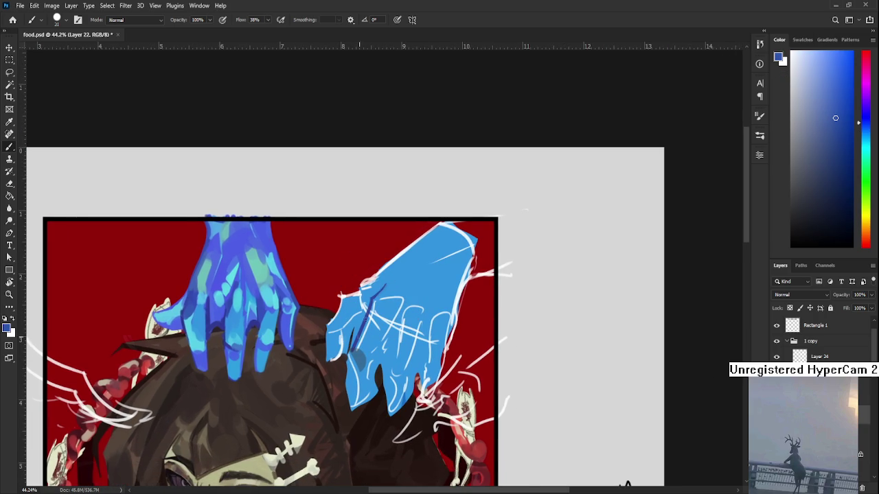
left_click_drag(353, 347, 352, 401)
key("ctrl+z")
left_click_drag(351, 347, 352, 407)
key("ctrl+z")
left_click(366, 336, "alt")
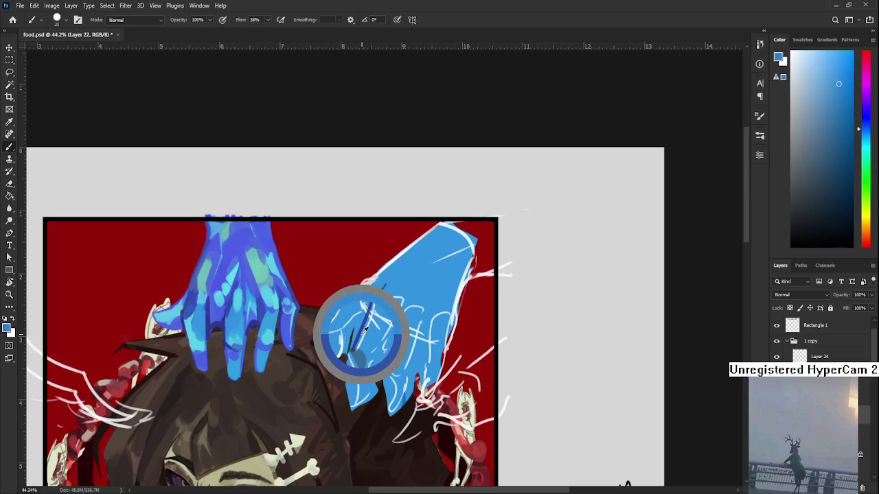
left_click_drag(351, 344, 351, 405)
key("ctrl+z")
Step: Erase stray strokes along the hand's left edge and resample a darker blue
key("e")
mouse_move(348, 353)
left_mouse_down()
mouse_move(337, 408)
mouse_move(357, 431)
mouse_move(361, 398)
left_mouse_up()
left_click_drag(360, 353, 343, 359)
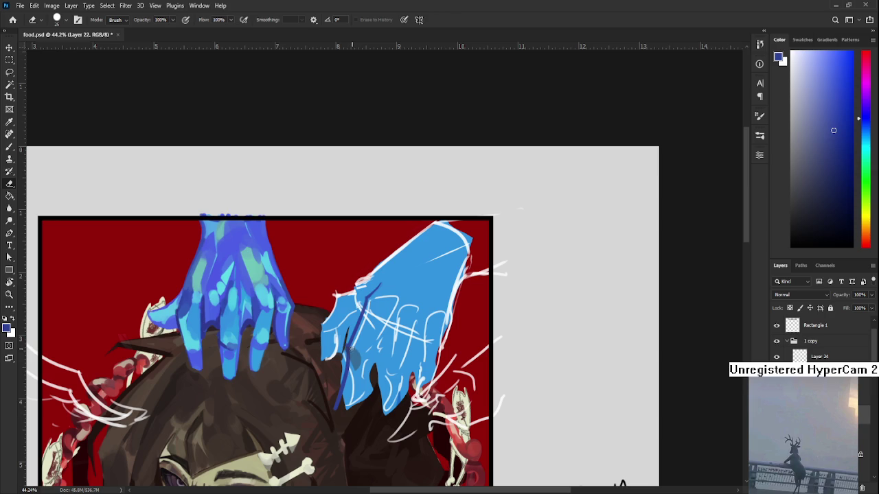
key("b")
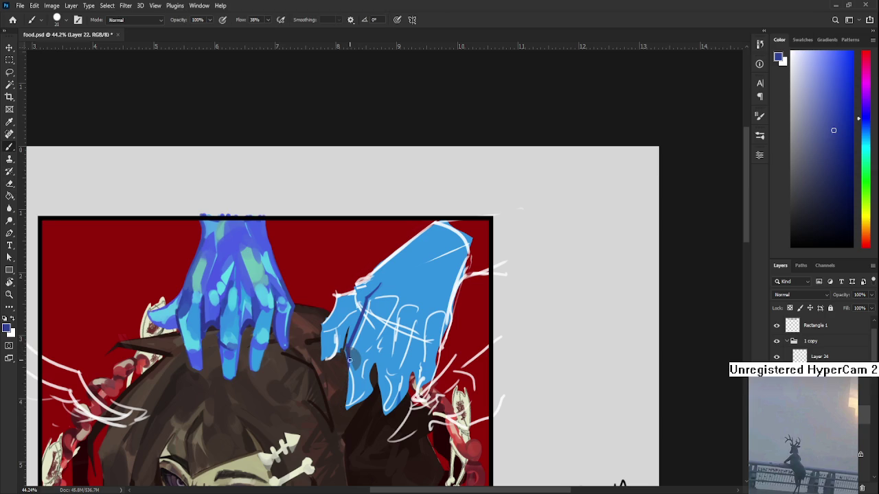
left_click(347, 355, "alt")
Step: Erase the fingertip beside the dark notch on the hand
key("e")
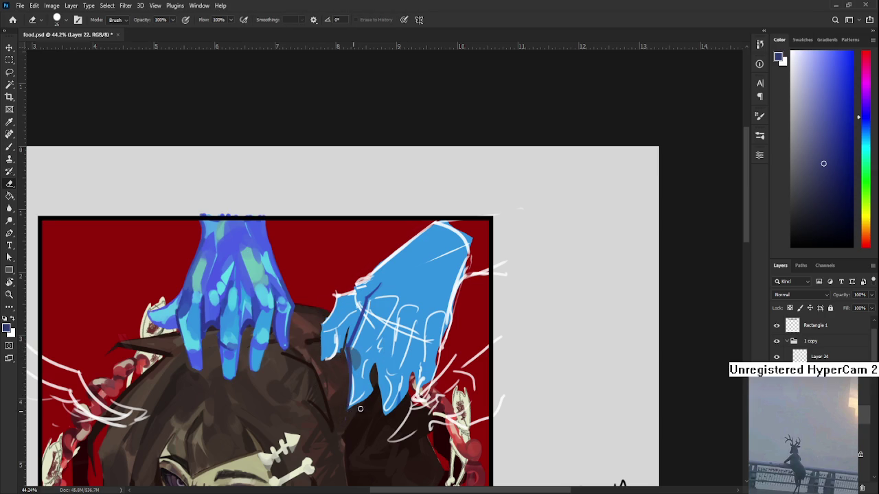
key("b")
left_click(370, 381, "alt")
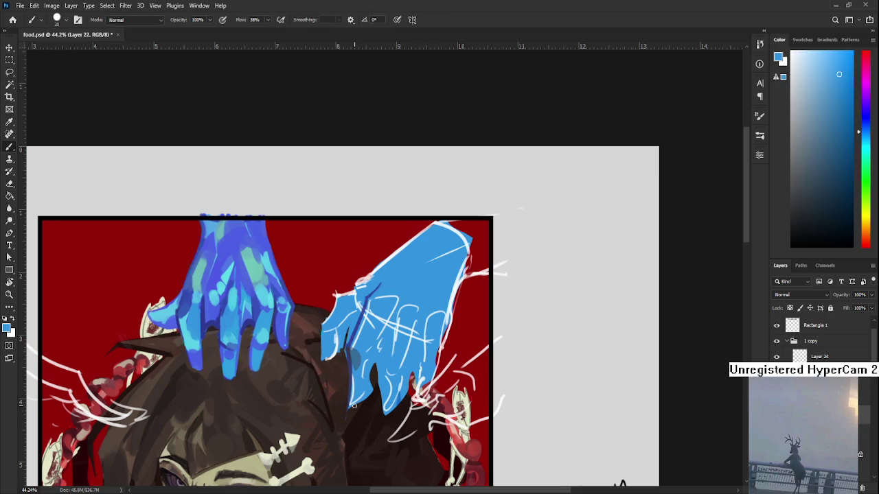
key("e")
left_click_drag(370, 380, 360, 409)
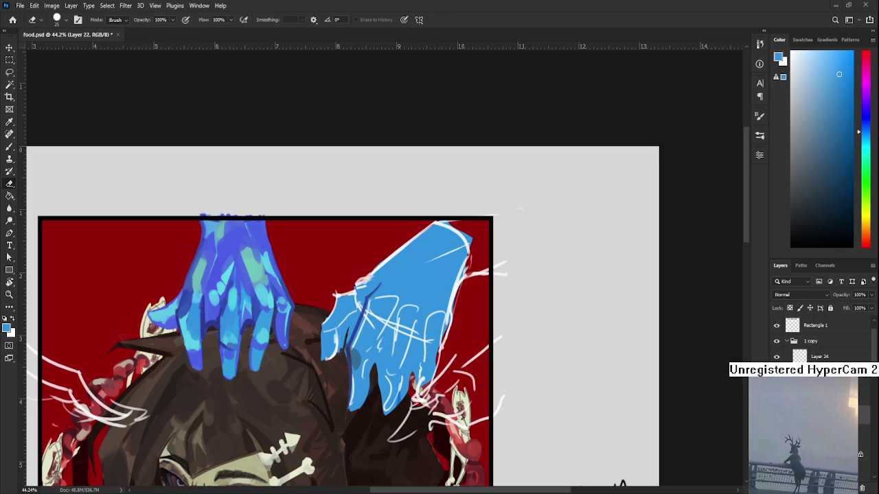
Step: Paint a thin dark blue line down the hand, then pick its light blue
key("b")
left_click(369, 295, "alt")
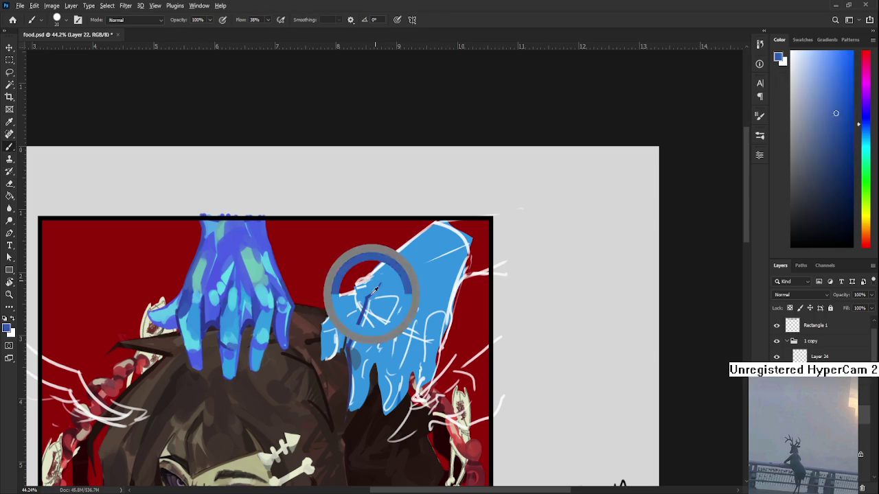
left_click(366, 299, "alt")
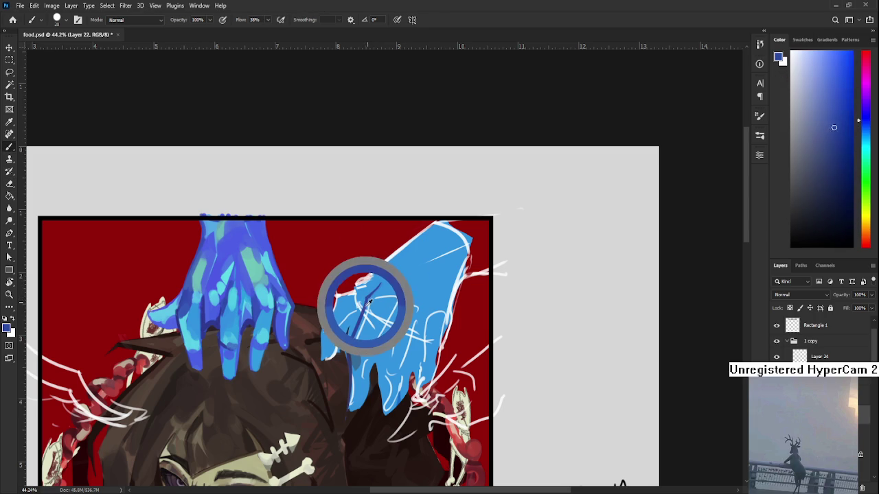
left_click_drag(367, 300, 348, 352)
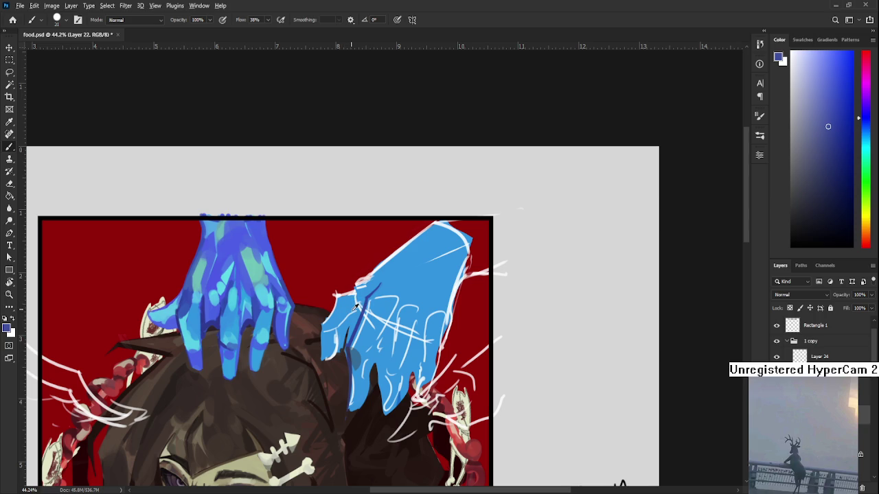
left_click(360, 314, "alt")
left_click(368, 340, "alt")
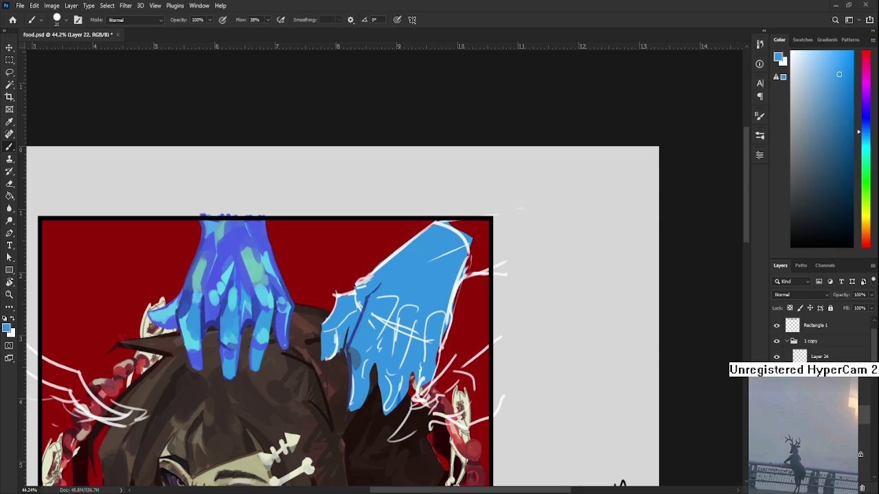
Step: Zoom out with Ctrl+0 to view the whole illustration
key("ctrl+0")
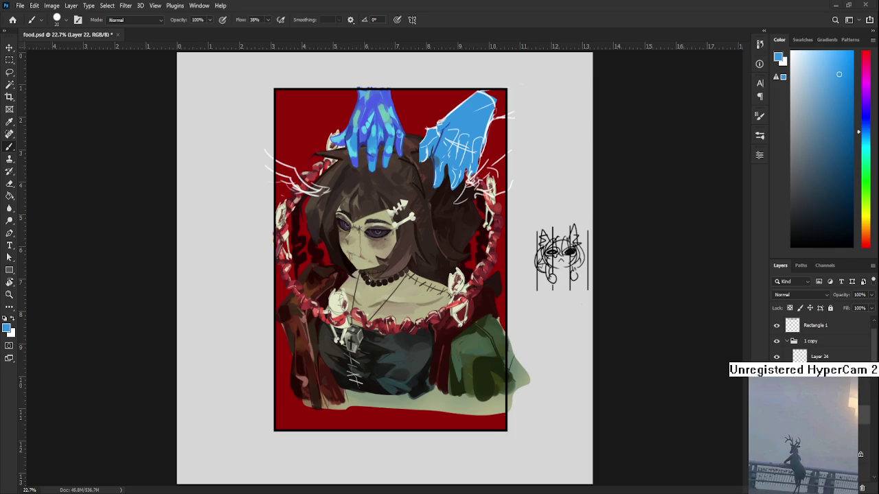
scroll(407, 266, "up", 2)
scroll(407, 266, "up", 2)
scroll(407, 266, "up", 2)
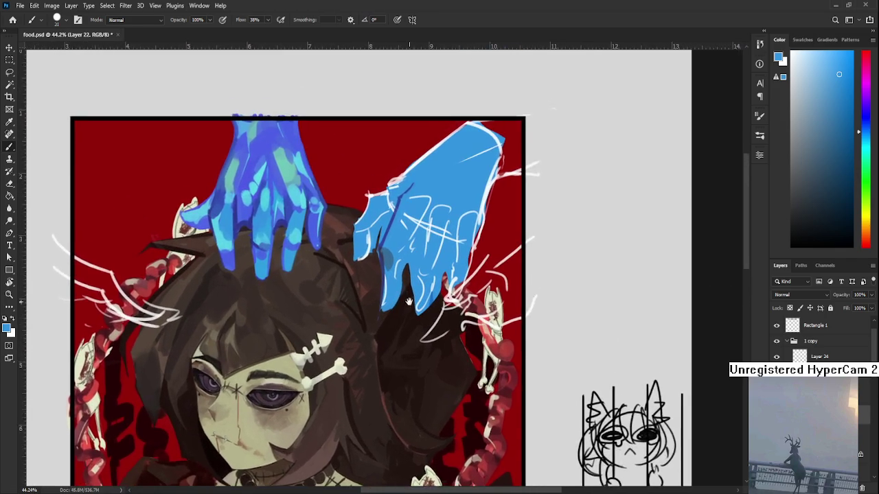
scroll(407, 266, "up", 2)
scroll(408, 265, "up", 2)
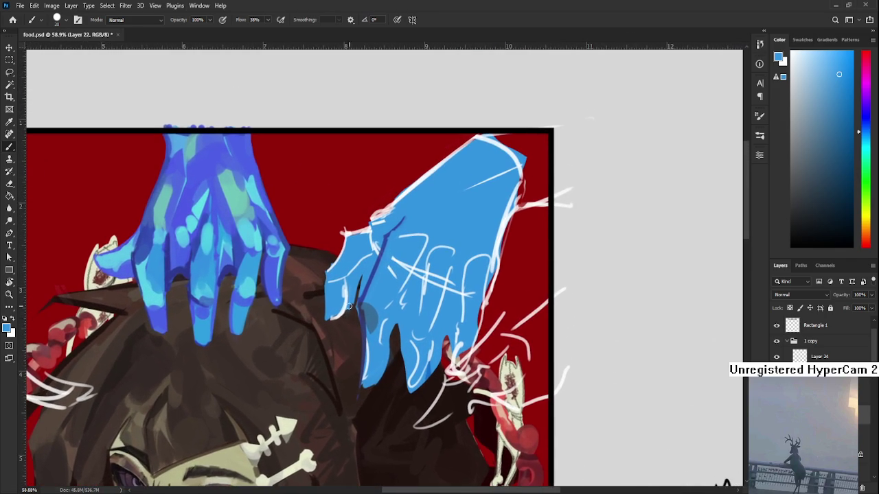
left_click(371, 278, "alt")
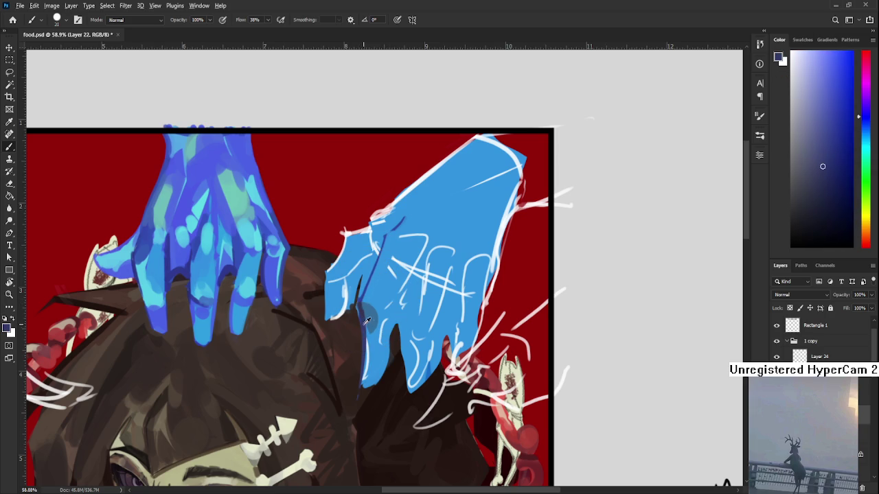
left_click(364, 317, "alt")
left_click(364, 334, "alt")
scroll(364, 335, "down", 2)
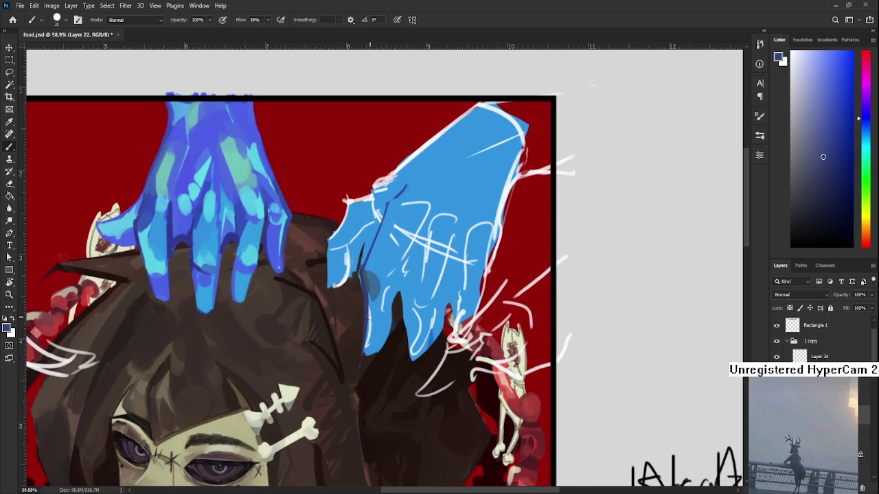
left_click(368, 328, "alt")
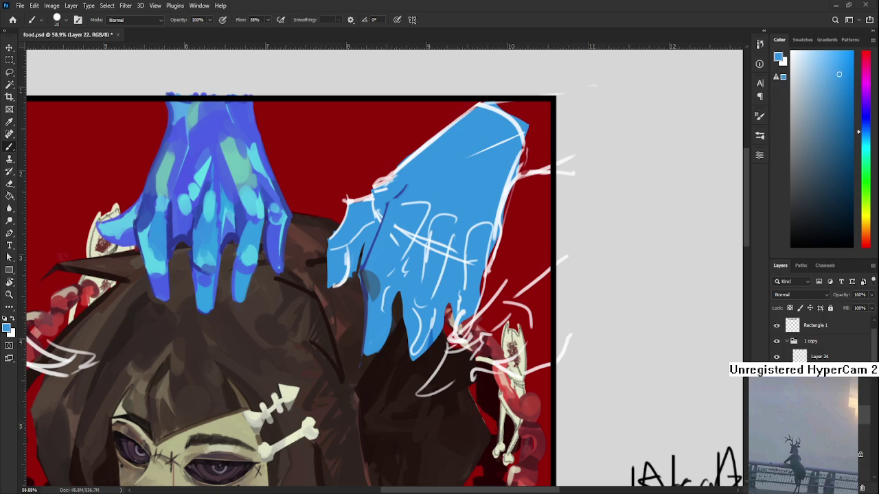
scroll(300, 324, "up", 2)
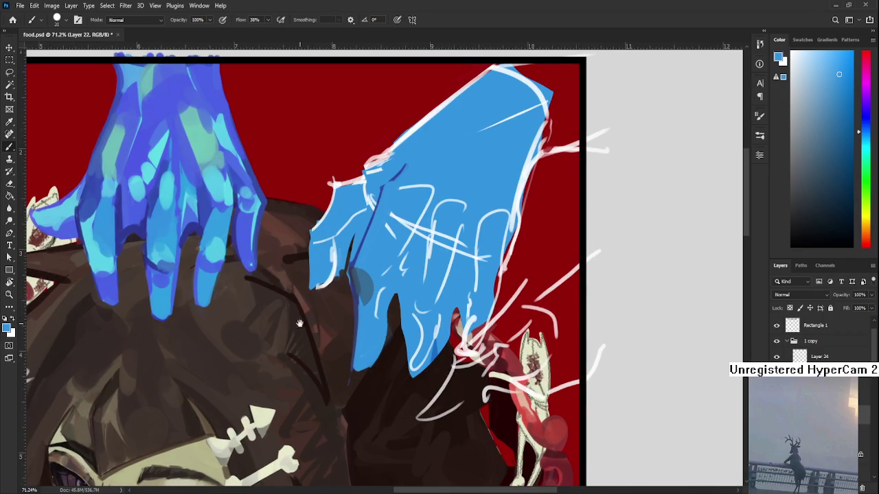
scroll(298, 384, "up", 1)
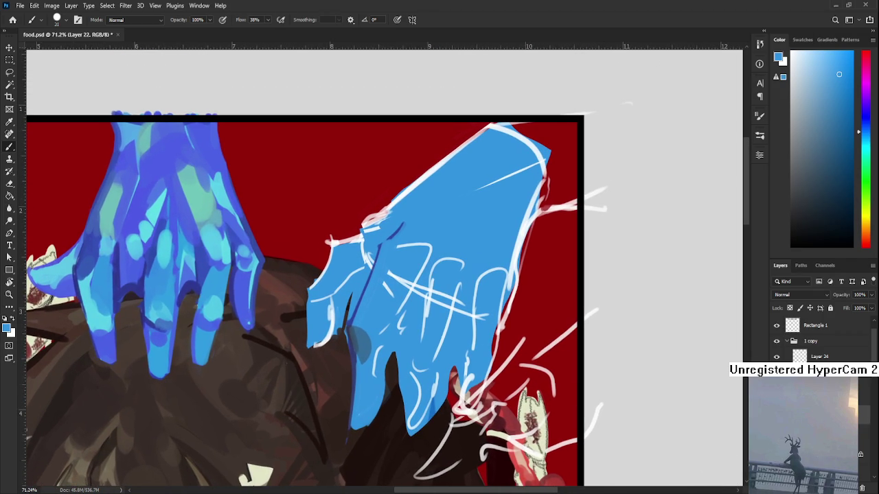